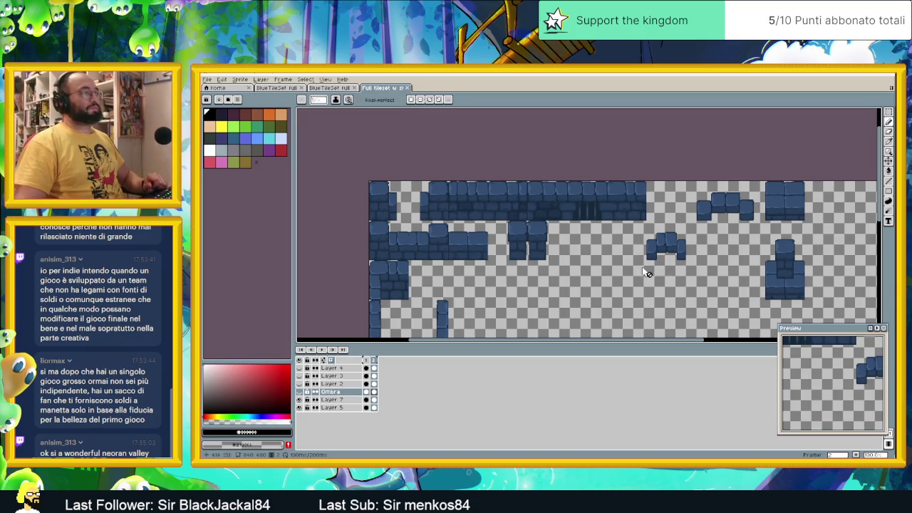
# Pick the Rectangular Marquee tool after panning around the Full tileset sprite
pyautogui.scroll(-1, 641, 253)
pyautogui.scroll(1, 733, 245)
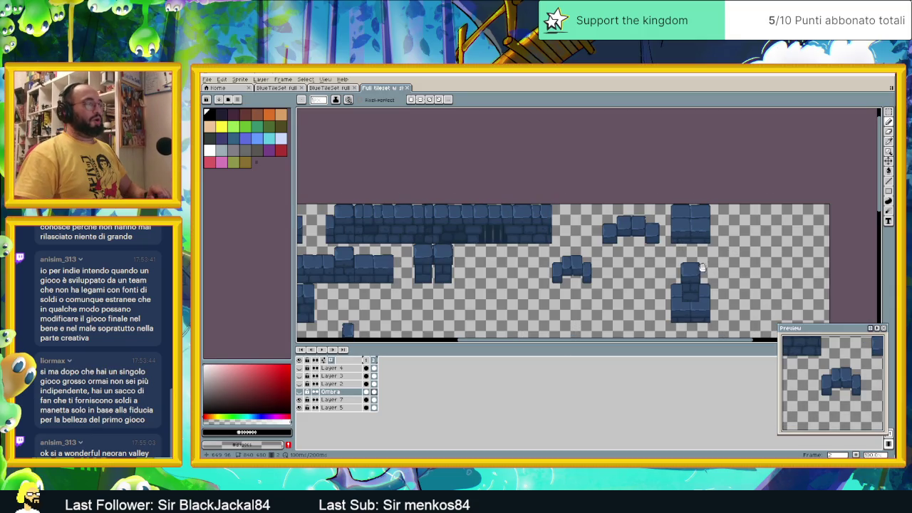
pyautogui.scroll(-1, 735, 235)
pyautogui.scroll(1, 737, 217)
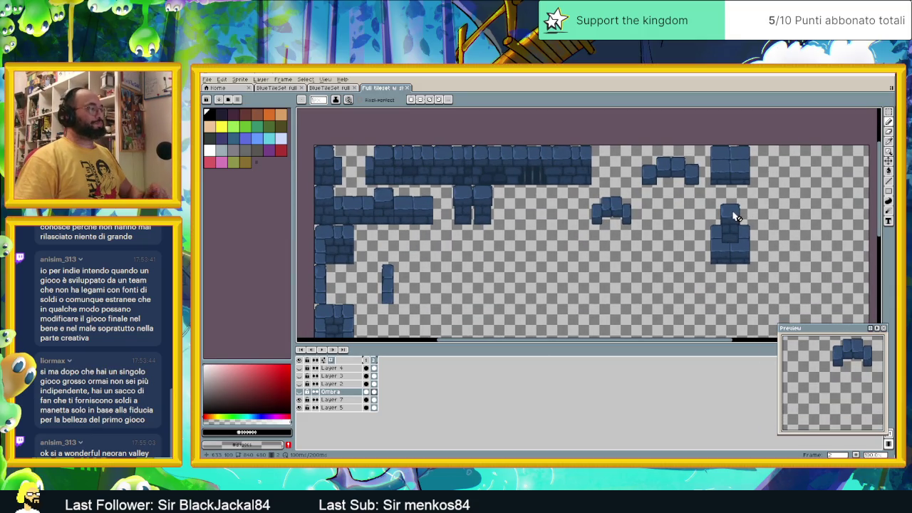
pyautogui.click(889, 121)
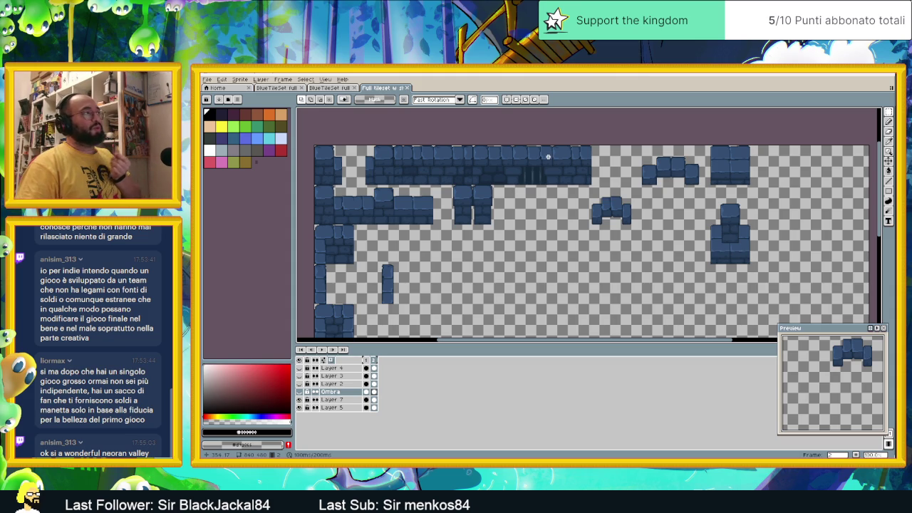
pyautogui.scroll(1, 547, 156)
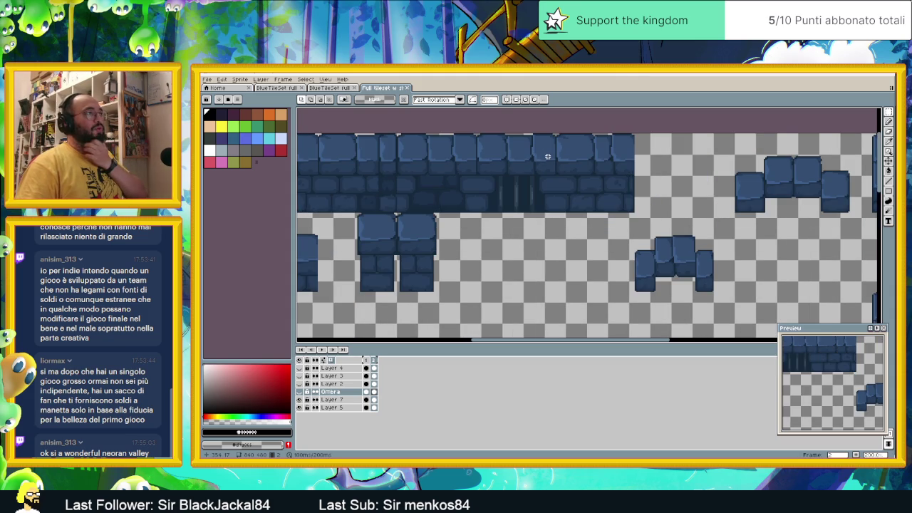
pyautogui.scroll(-1, 547, 156)
pyautogui.scroll(2, 498, 159)
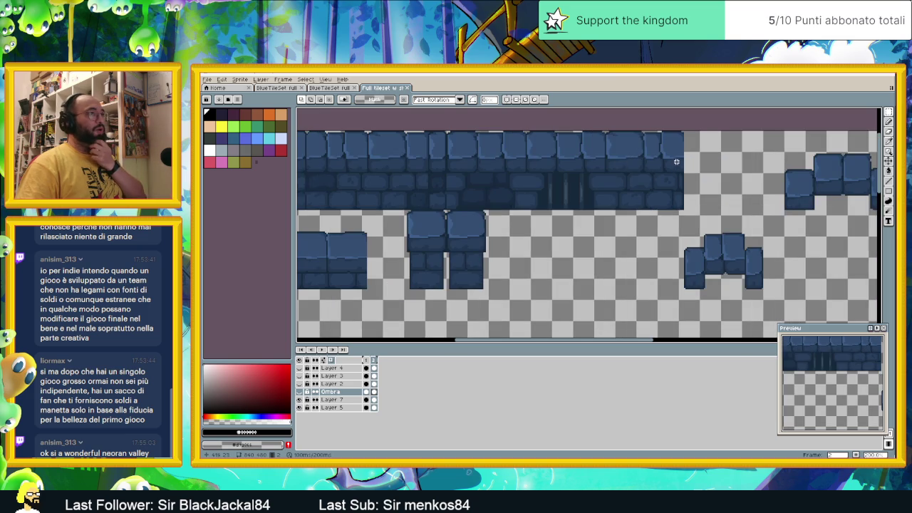
pyautogui.moveTo(585, 168); pyautogui.dragTo(715, 176)
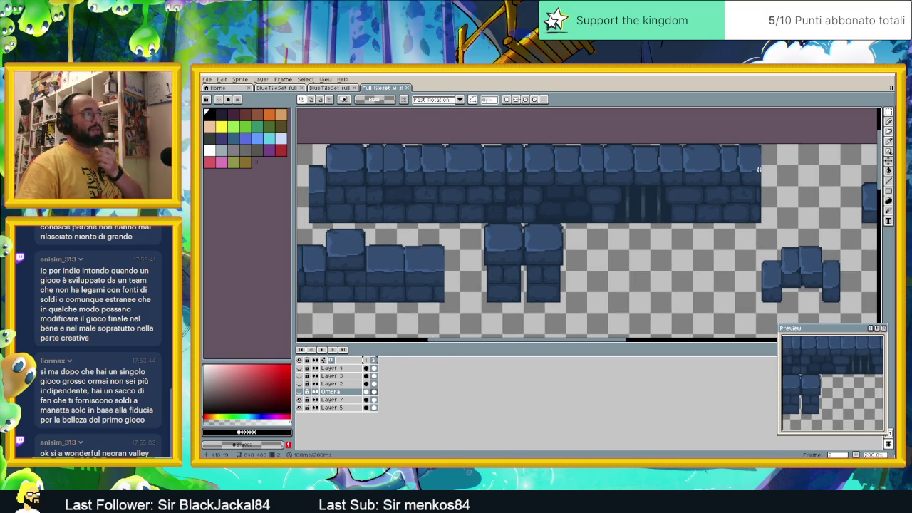
pyautogui.moveTo(760, 147); pyautogui.dragTo(324, 220)
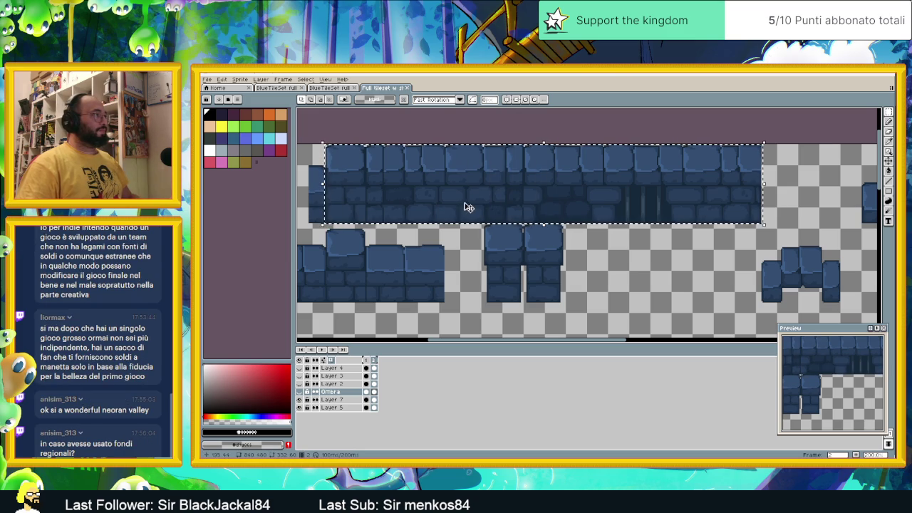
pyautogui.click(783, 192)
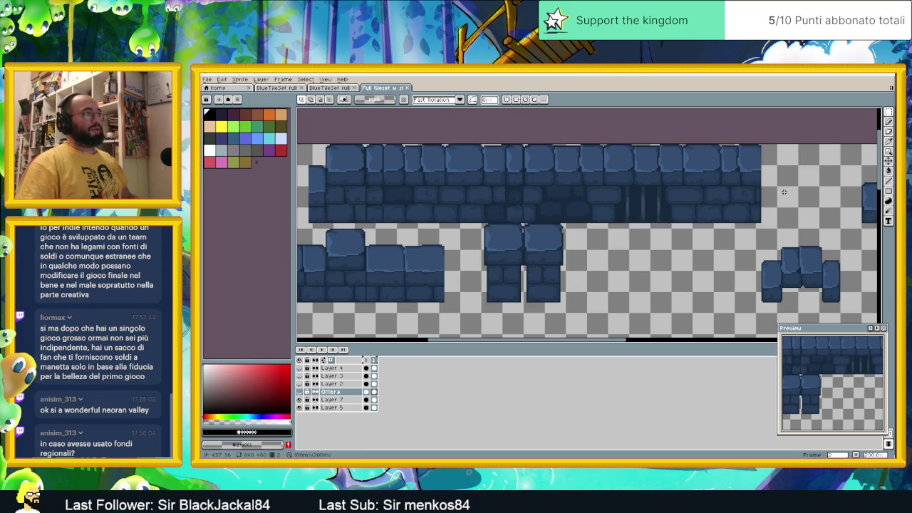
pyautogui.scroll(-3, 784, 192)
pyautogui.scroll(2, 750, 217)
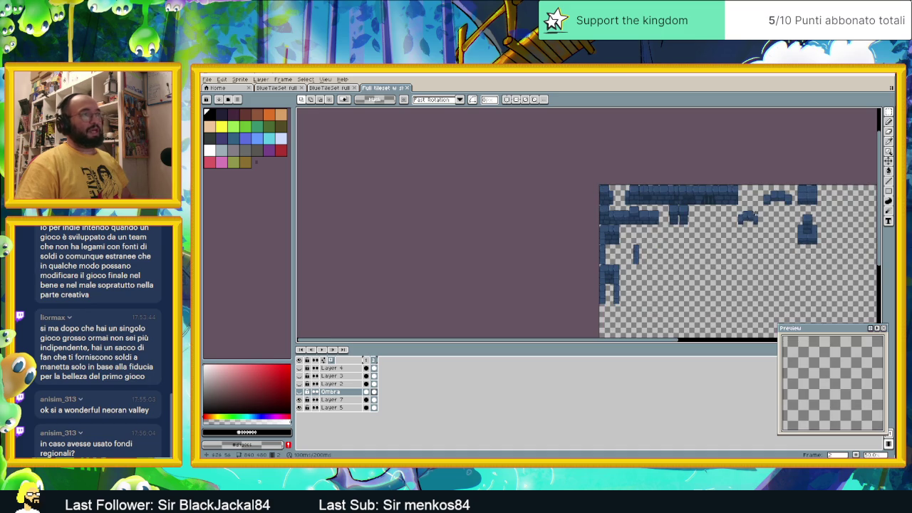
# Create a blank new sprite, Sprite-0001, with the default size
pyautogui.click(222, 79)
pyautogui.moveTo(207, 79)
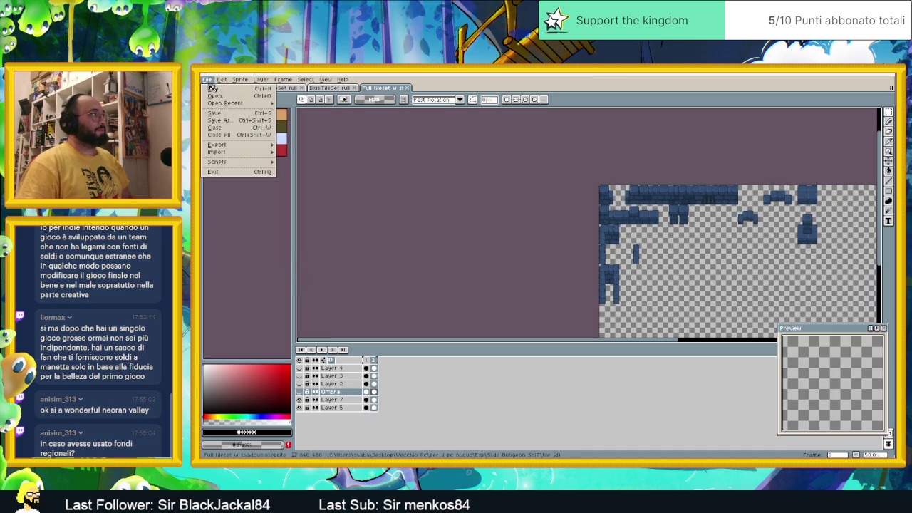
pyautogui.click(212, 90)
pyautogui.click(527, 328)
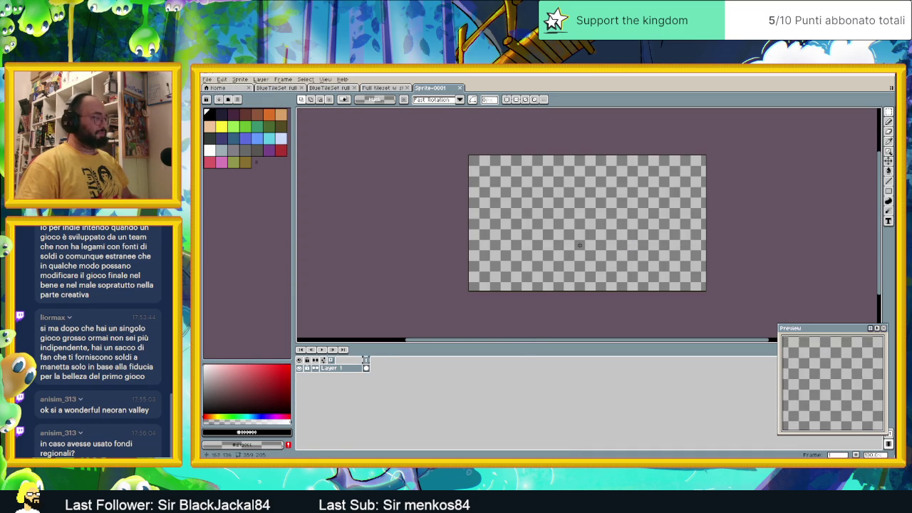
# On the full tileset, make Layer 7 active and select the top brick wall row
pyautogui.click(384, 87)
pyautogui.click(335, 399)
pyautogui.scroll(3, 763, 157)
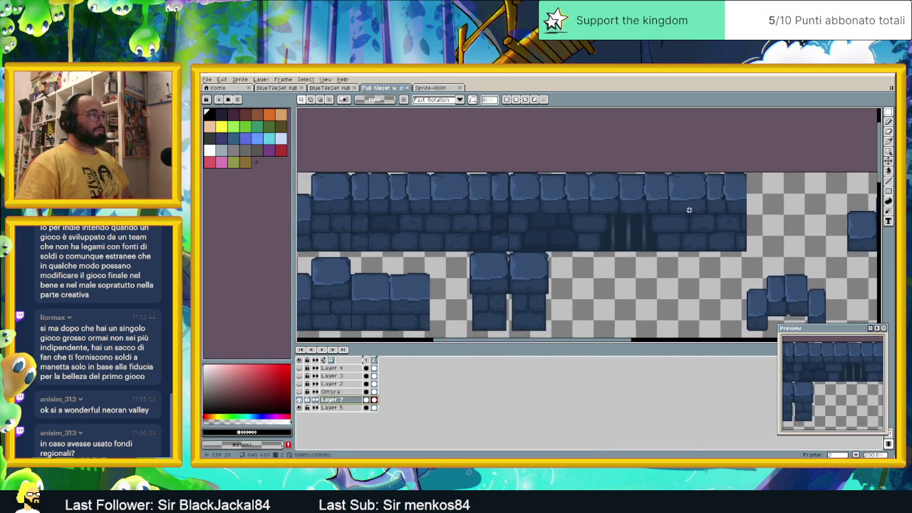
pyautogui.moveTo(685, 210); pyautogui.dragTo(738, 204)
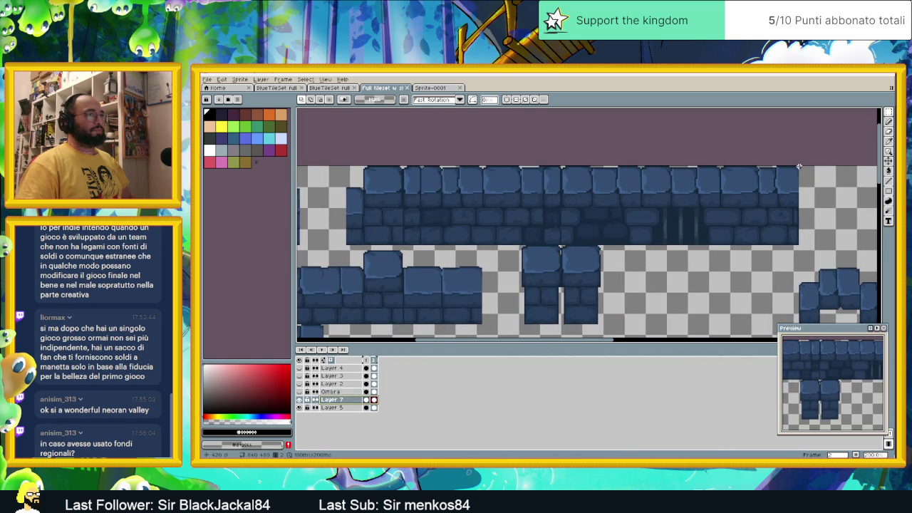
pyautogui.moveTo(797, 170); pyautogui.dragTo(364, 244)
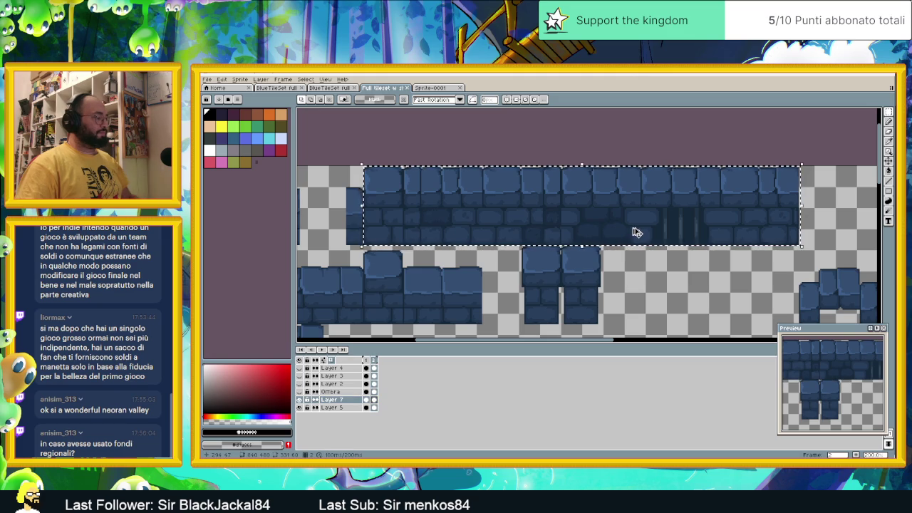
# Create Sprite-0002 sized to the wall-row selection and close the empty Sprite-0001
pyautogui.click(207, 79)
pyautogui.click(220, 90)
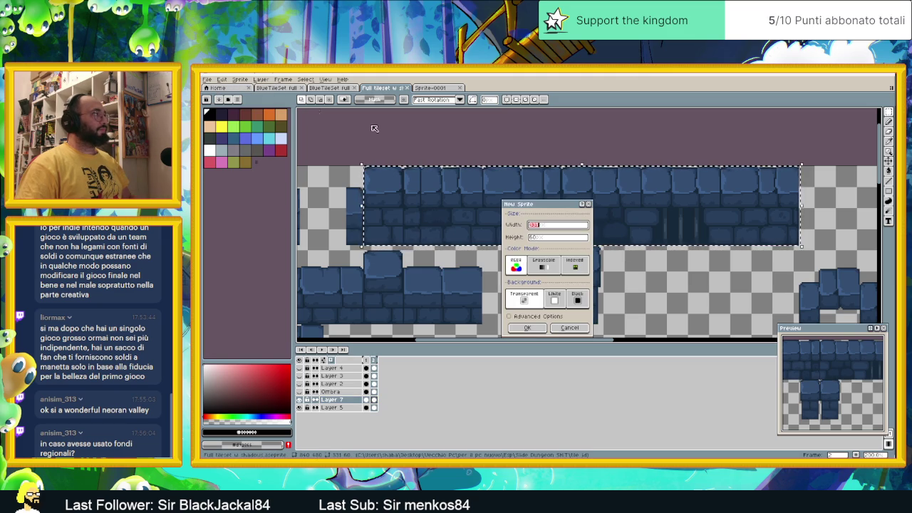
pyautogui.click(527, 328)
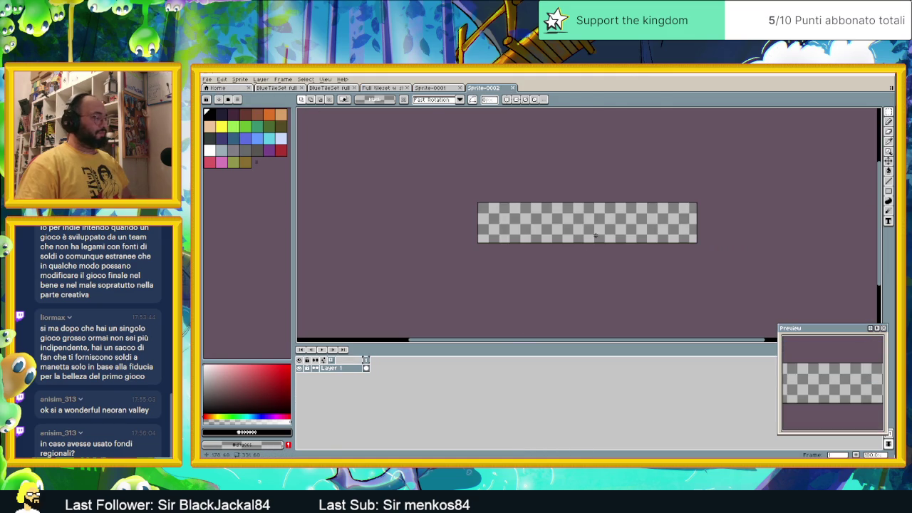
pyautogui.hotkey('ctrl', 'v')
pyautogui.press('Escape')
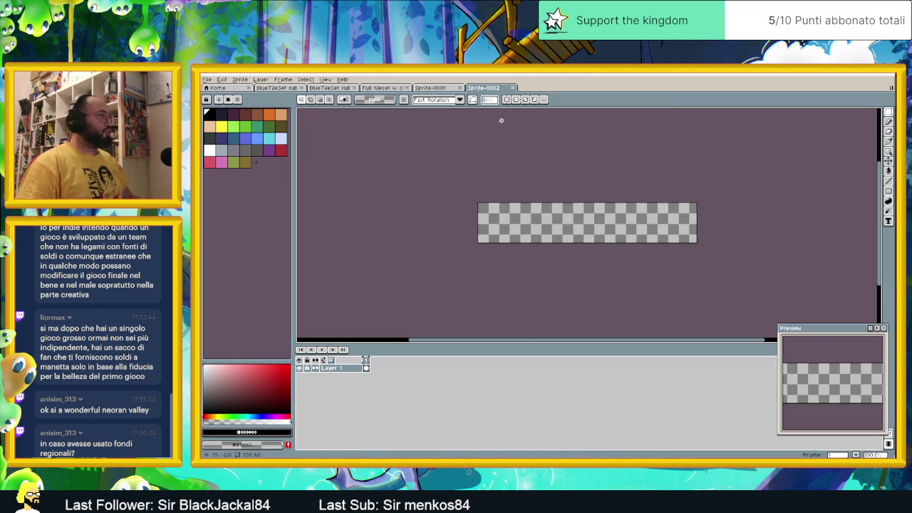
pyautogui.click(443, 88)
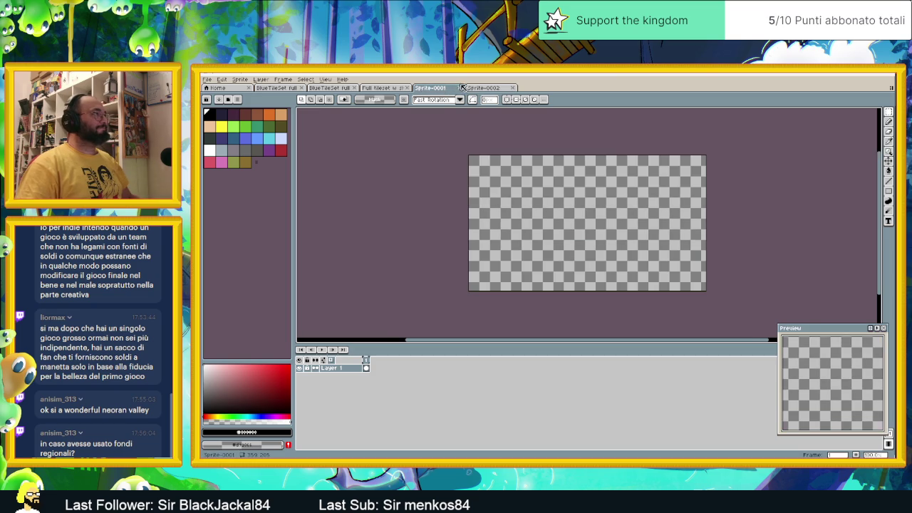
pyautogui.click(461, 87)
# Return to the full tileset and make Layer 5 the active layer
pyautogui.click(385, 88)
pyautogui.scroll(-2, 466, 189)
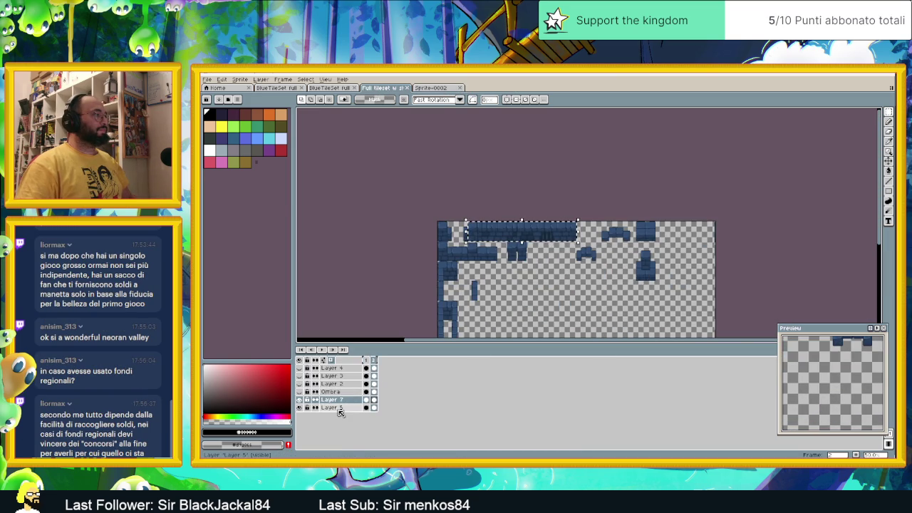
pyautogui.click(335, 408)
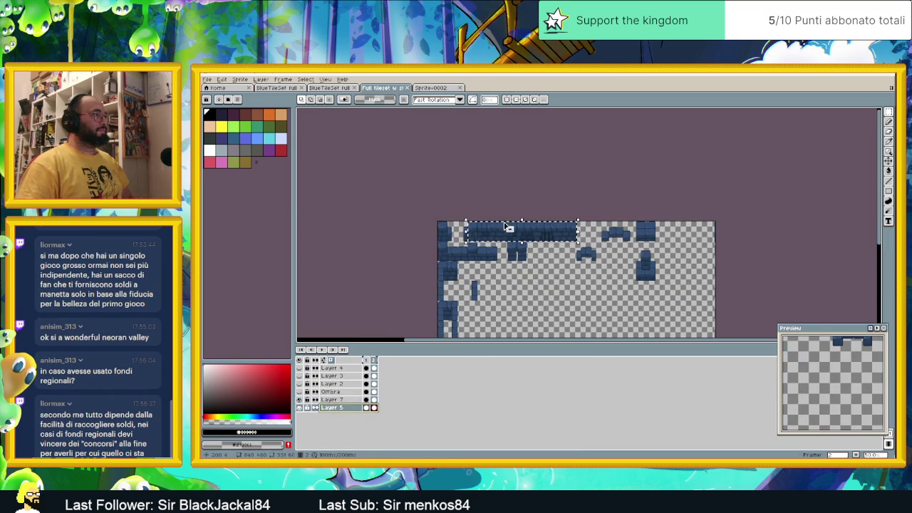
pyautogui.scroll(2, 505, 226)
pyautogui.scroll(3, 539, 210)
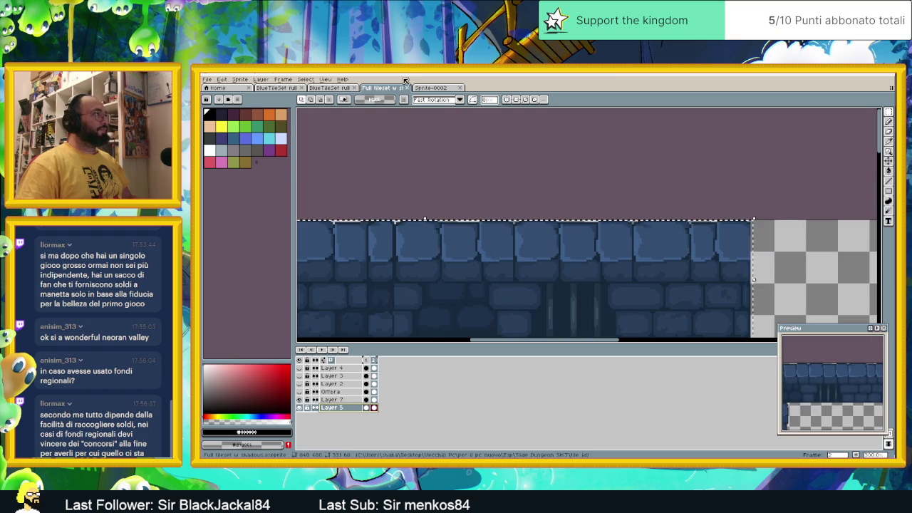
# Paste the brick wall row into Sprite-0002 and commit it
pyautogui.click(427, 88)
pyautogui.hotkey('ctrl', 'v')
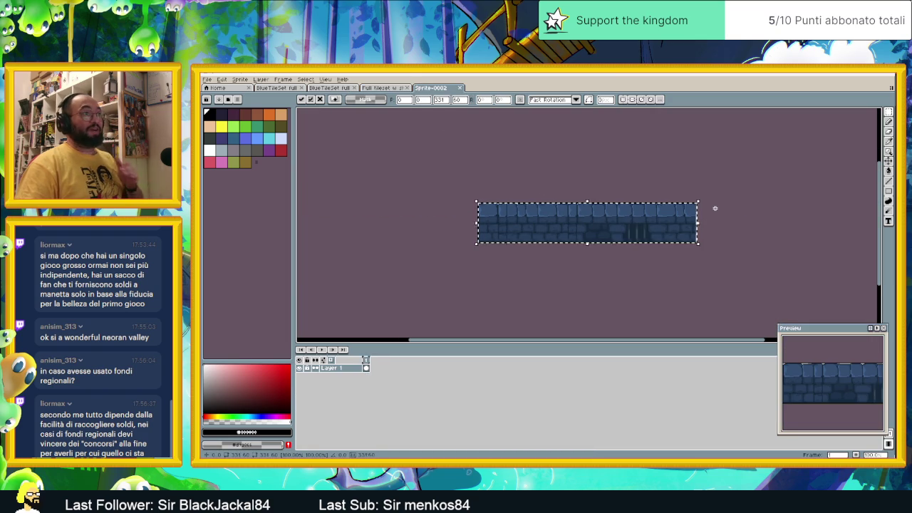
pyautogui.click(714, 208)
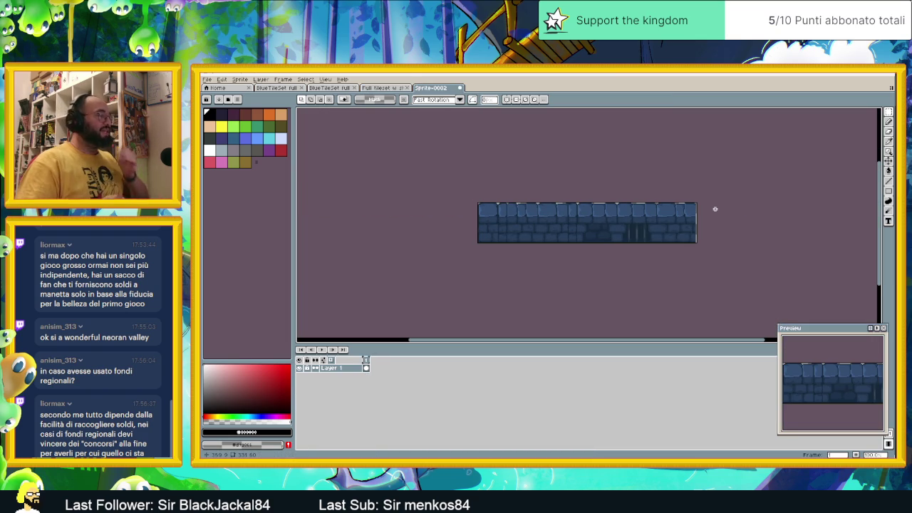
pyautogui.scroll(1, 668, 218)
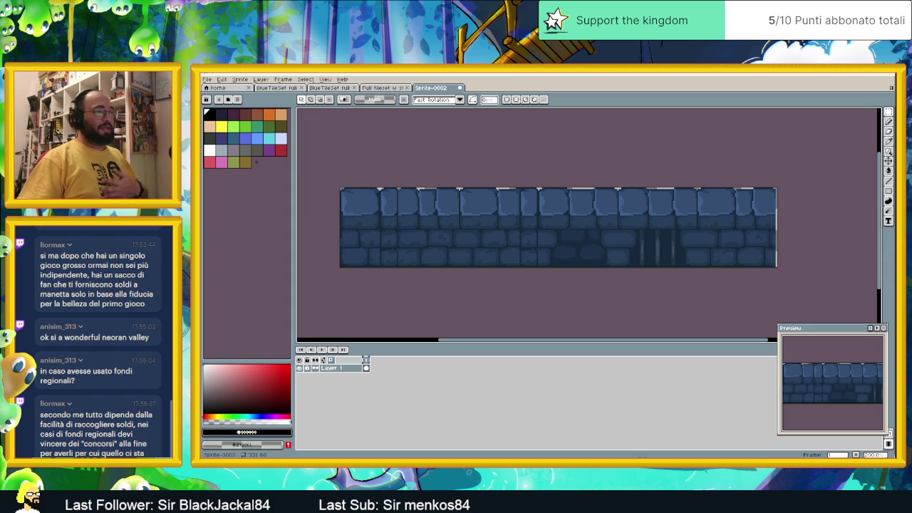
pyautogui.hotkey('alt', 'Tab')
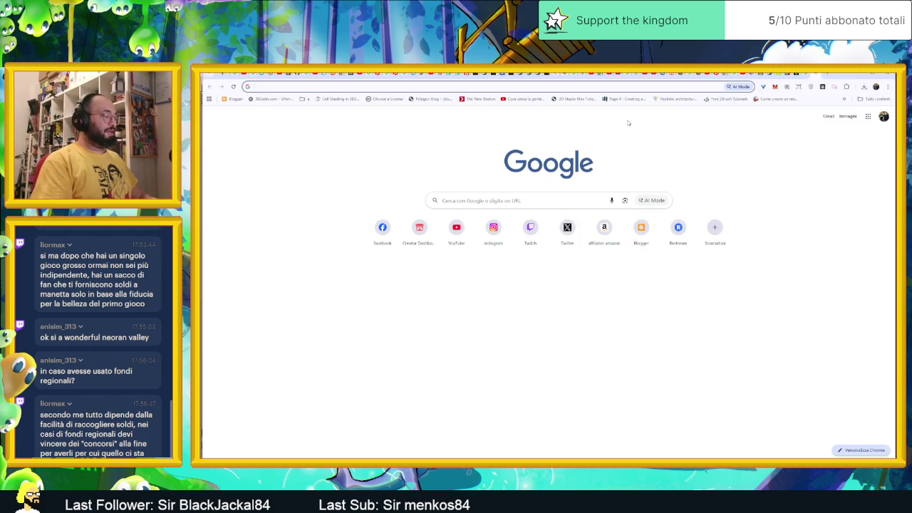
# Load the studio's Kickstarter profile page from the 'kick' address-bar suggestion
pyautogui.write('kickstarter.com/profile/narastudio')
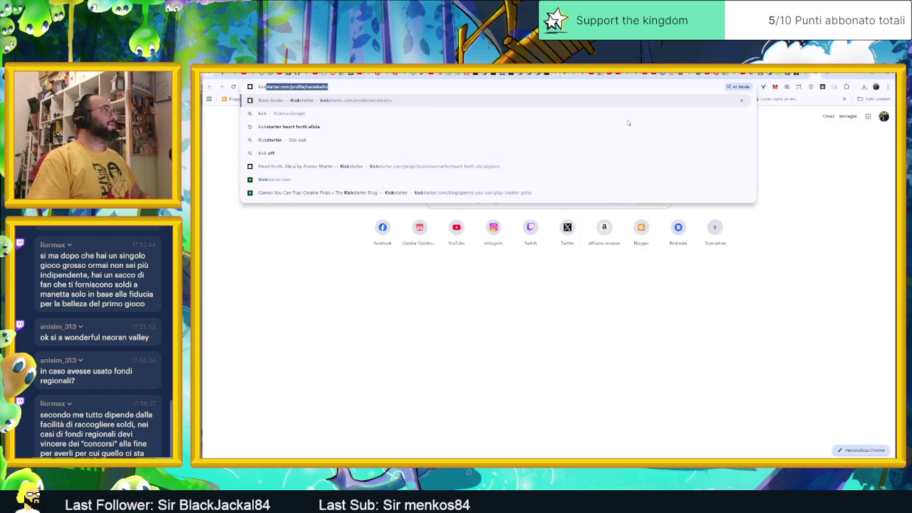
pyautogui.press('Return')
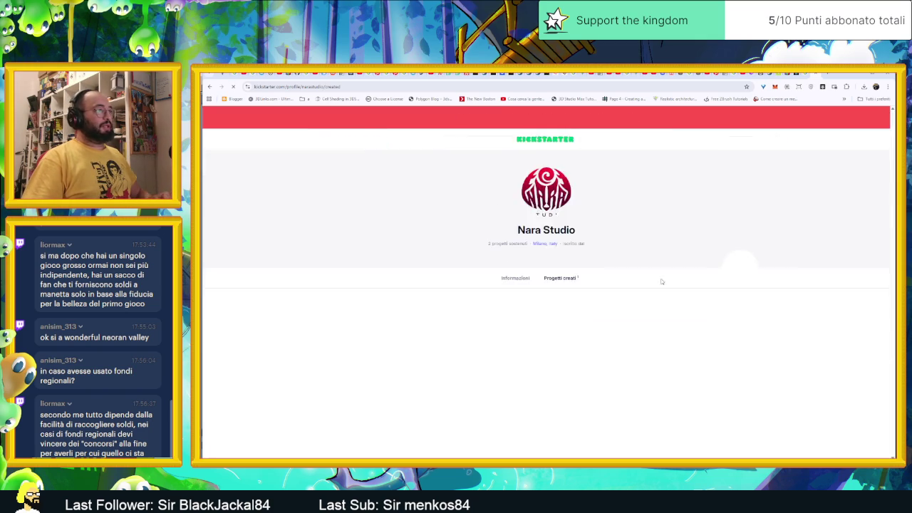
pyautogui.scroll(-2, 633, 285)
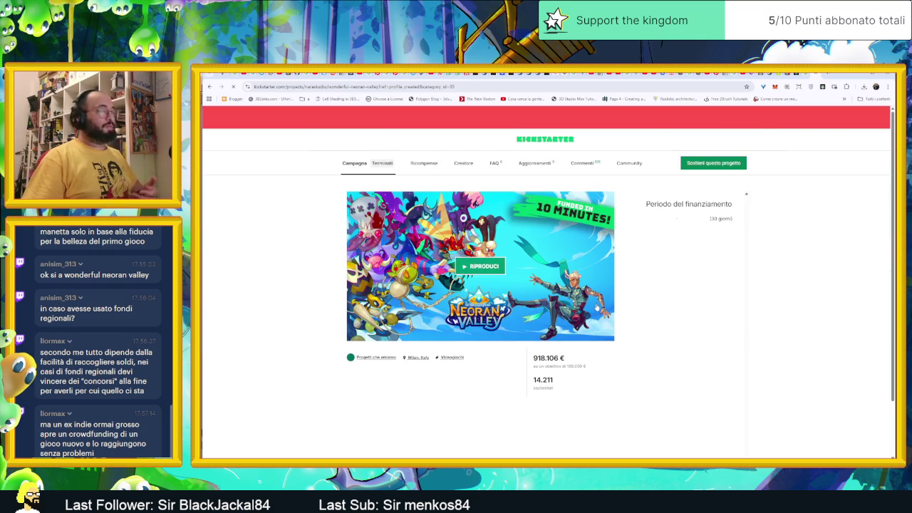
# Scroll the Wonderful Neoran Valley campaign down to 'Rischi e sfide', then minimize the browser
pyautogui.scroll(-3, 577, 299)
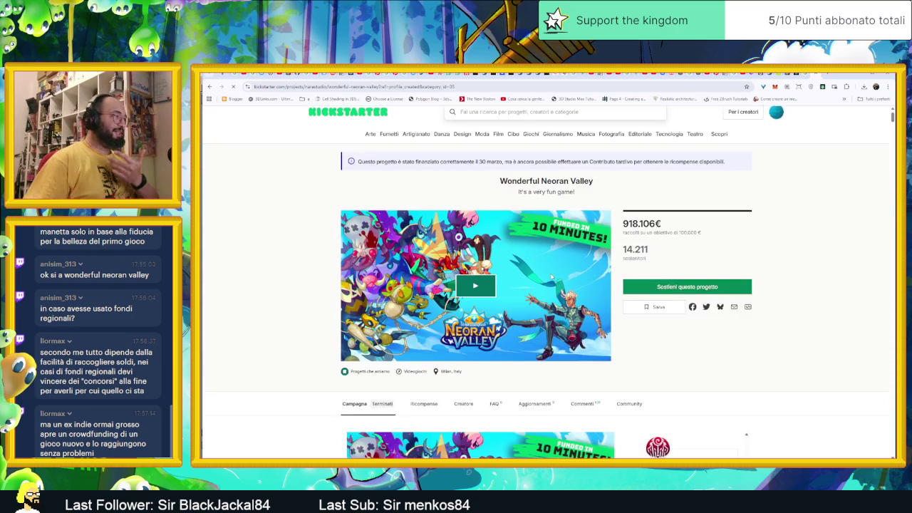
pyautogui.scroll(-2, 554, 285)
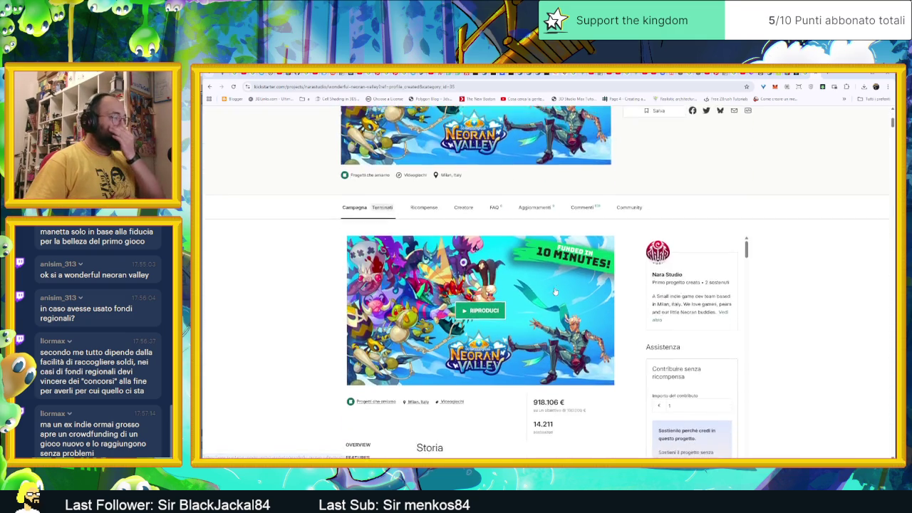
pyautogui.scroll(-3, 555, 295)
pyautogui.scroll(-4, 555, 295)
pyautogui.scroll(-3, 557, 295)
pyautogui.scroll(-3, 558, 296)
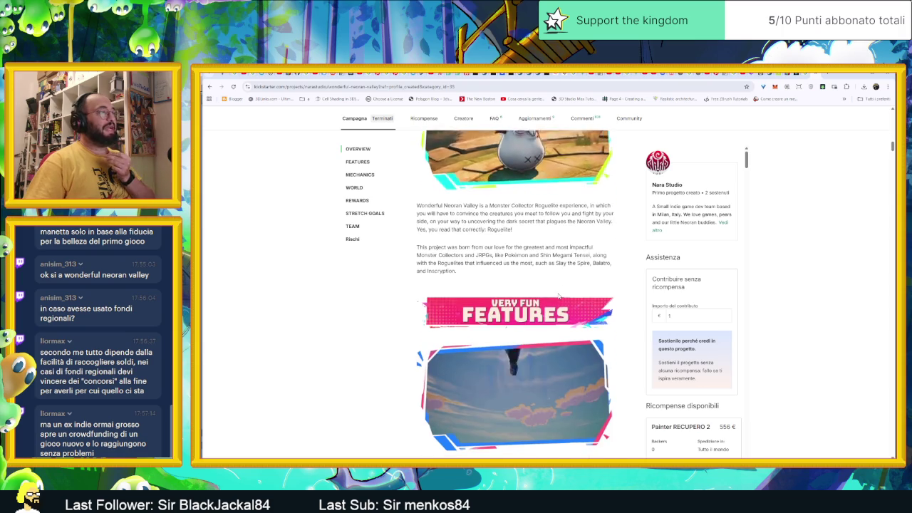
pyautogui.scroll(-3, 559, 297)
pyautogui.scroll(-3, 560, 298)
pyautogui.scroll(-3, 560, 297)
pyautogui.scroll(-1, 560, 296)
pyautogui.scroll(-2, 560, 296)
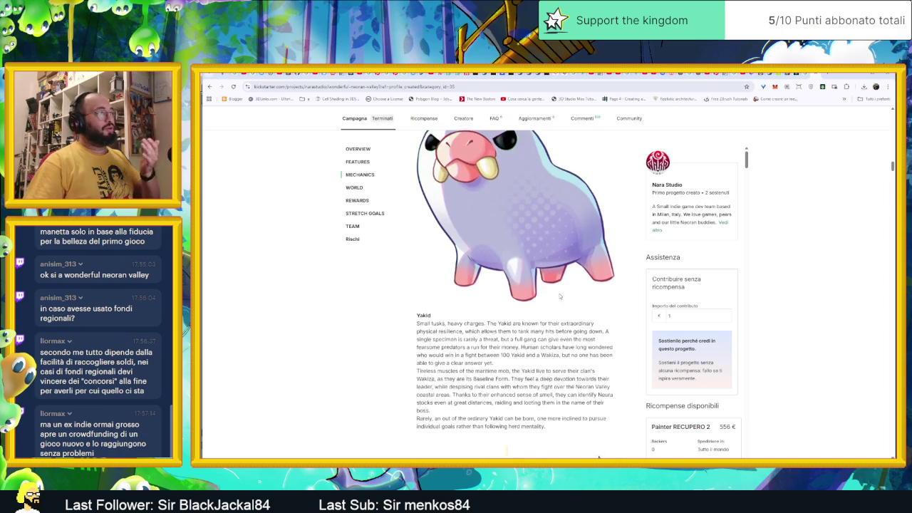
pyautogui.scroll(-3, 560, 296)
pyautogui.scroll(-2, 560, 297)
pyautogui.scroll(-5, 559, 297)
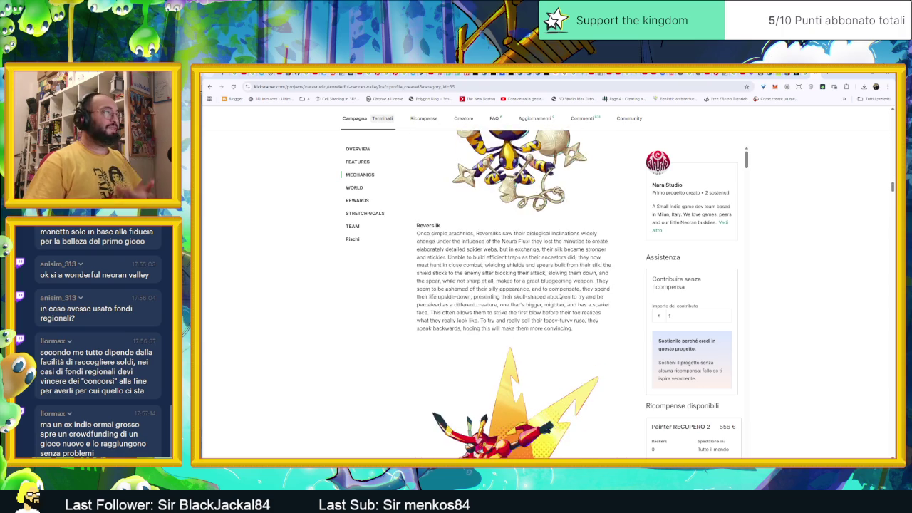
pyautogui.scroll(-5, 560, 296)
pyautogui.scroll(-5, 560, 297)
pyautogui.scroll(-4, 559, 296)
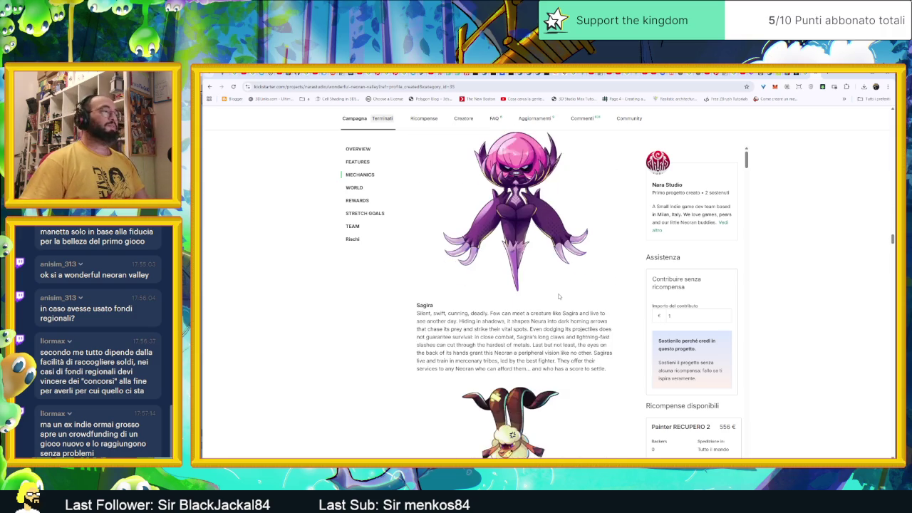
pyautogui.scroll(-5, 559, 296)
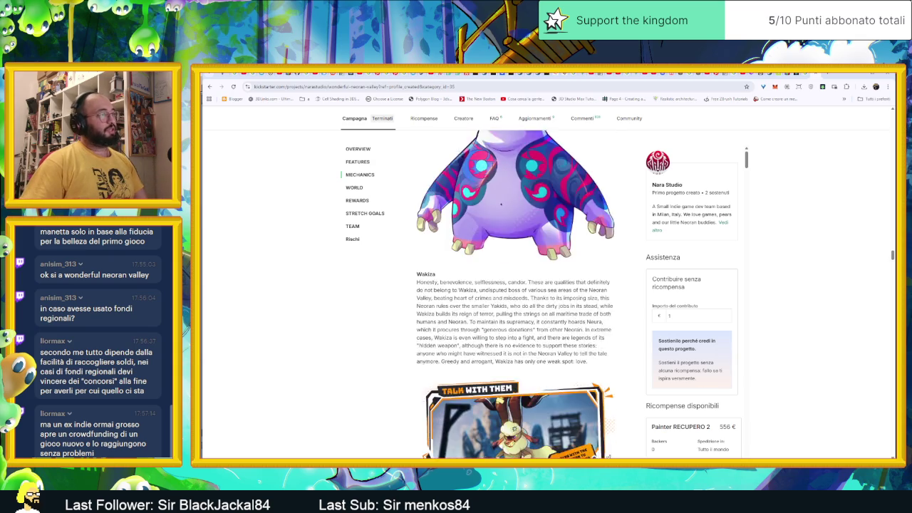
pyautogui.scroll(-3, 513, 285)
pyautogui.scroll(-2, 513, 285)
pyautogui.scroll(-3, 513, 285)
pyautogui.scroll(-1, 513, 284)
pyautogui.scroll(-2, 559, 296)
pyautogui.scroll(-2, 559, 296)
pyautogui.scroll(-1, 559, 296)
pyautogui.scroll(-4, 559, 297)
pyautogui.scroll(2, 559, 296)
pyautogui.scroll(-4, 554, 322)
pyautogui.scroll(-1, 554, 323)
pyautogui.scroll(-2, 554, 323)
pyautogui.scroll(-2, 513, 292)
pyautogui.scroll(-3, 512, 292)
pyautogui.scroll(-4, 513, 292)
pyautogui.scroll(-3, 512, 292)
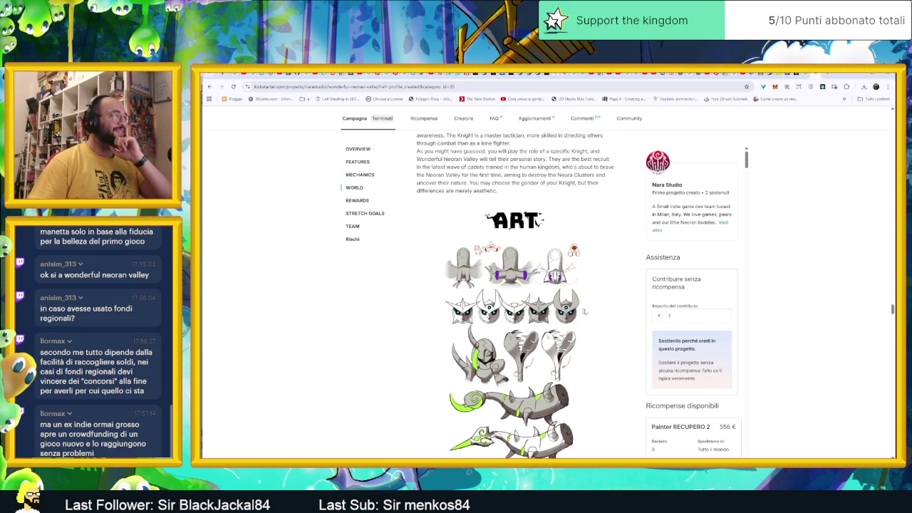
pyautogui.scroll(-2, 590, 312)
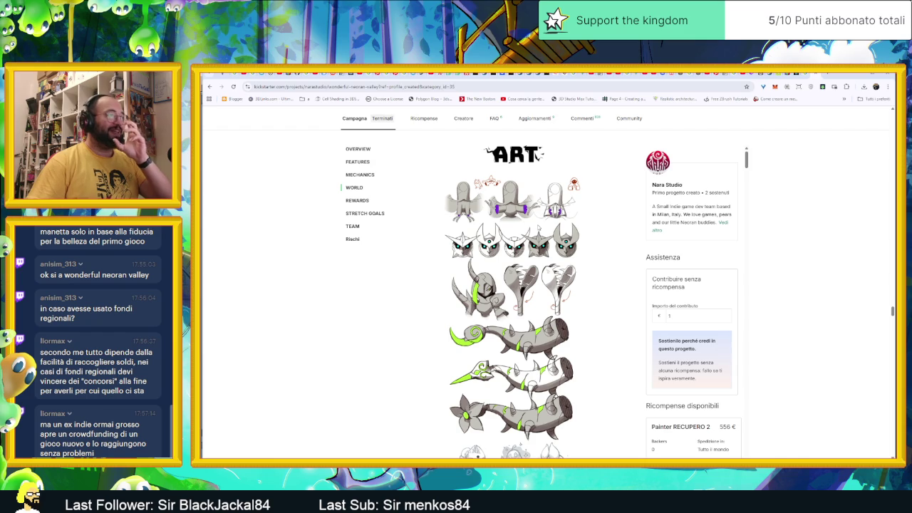
pyautogui.scroll(-1, 538, 251)
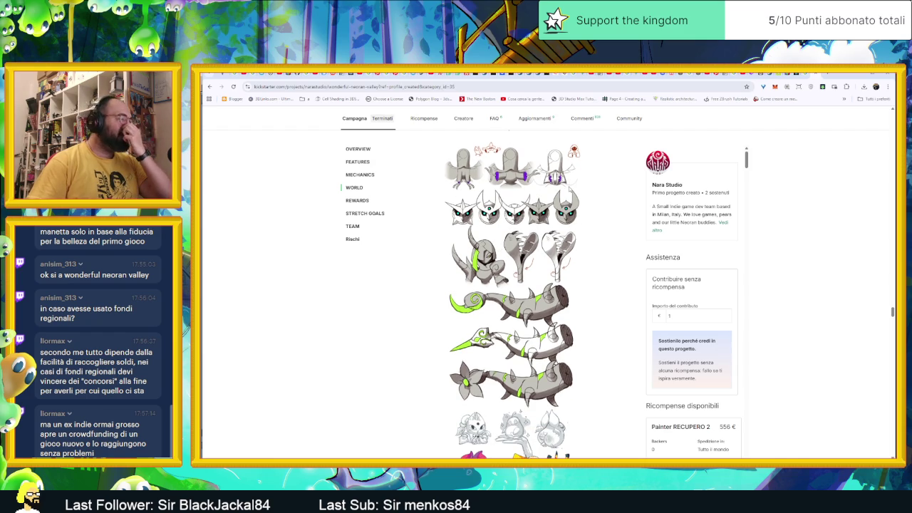
pyautogui.scroll(-1, 512, 294)
pyautogui.scroll(-1, 512, 295)
pyautogui.scroll(-1, 512, 294)
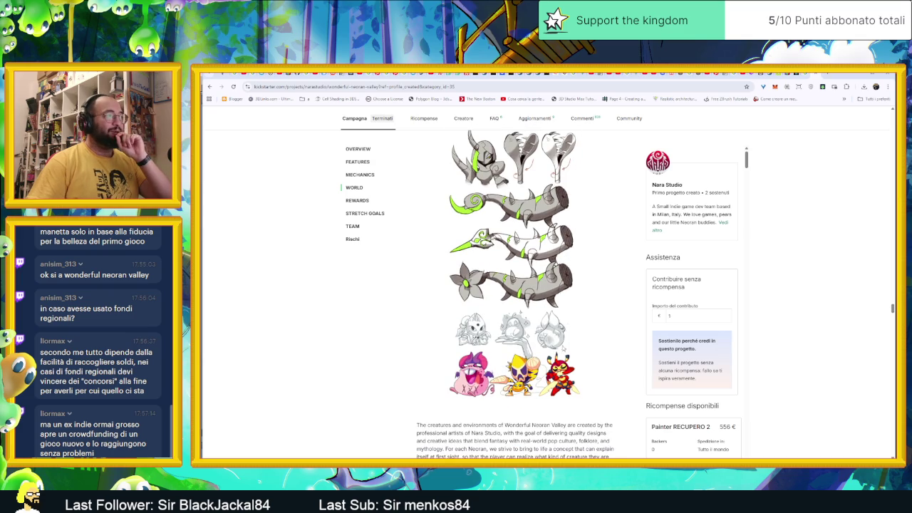
pyautogui.scroll(-1, 579, 368)
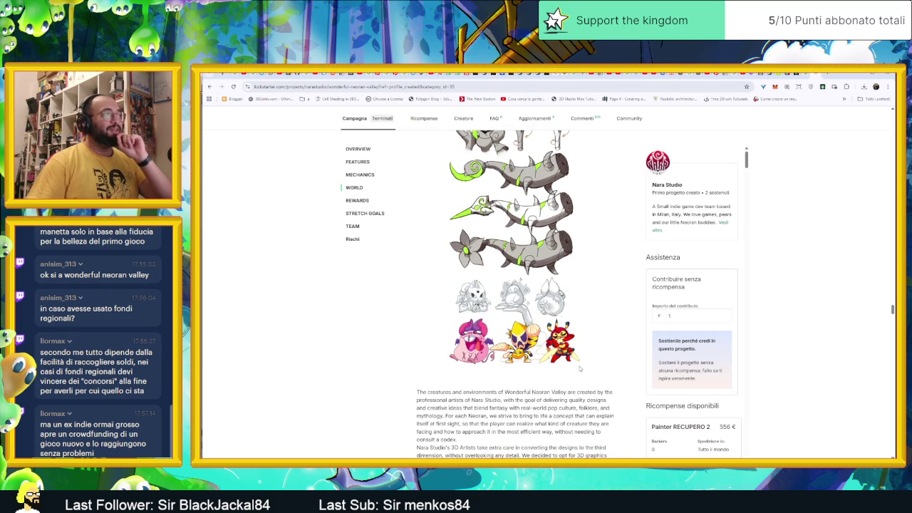
pyautogui.scroll(-2, 579, 368)
pyautogui.scroll(-1, 579, 368)
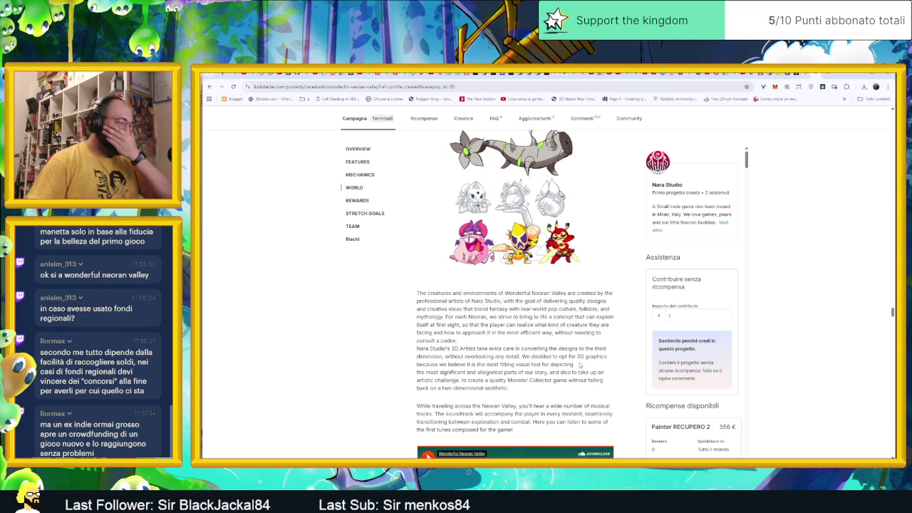
pyautogui.scroll(-3, 579, 364)
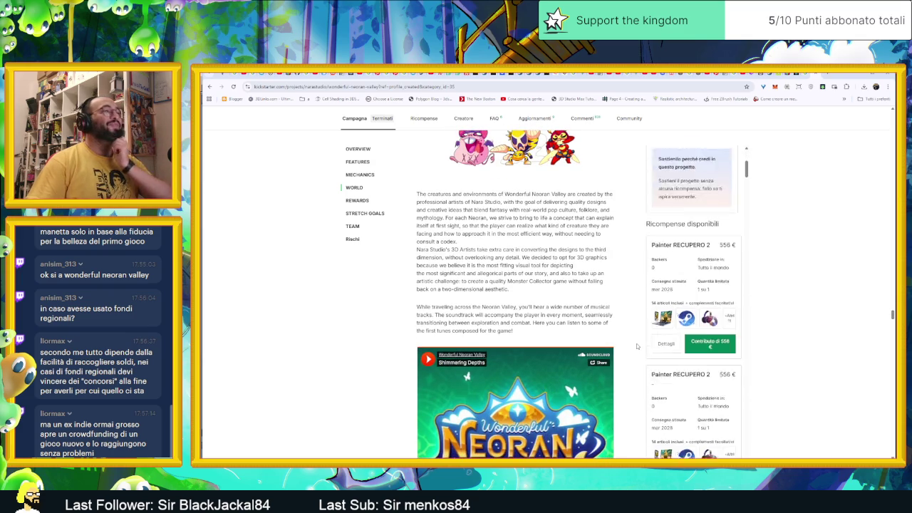
pyautogui.scroll(-5, 637, 346)
pyautogui.scroll(-3, 499, 335)
pyautogui.scroll(-4, 400, 323)
pyautogui.scroll(-3, 400, 324)
pyautogui.scroll(-3, 400, 323)
pyautogui.scroll(-2, 400, 323)
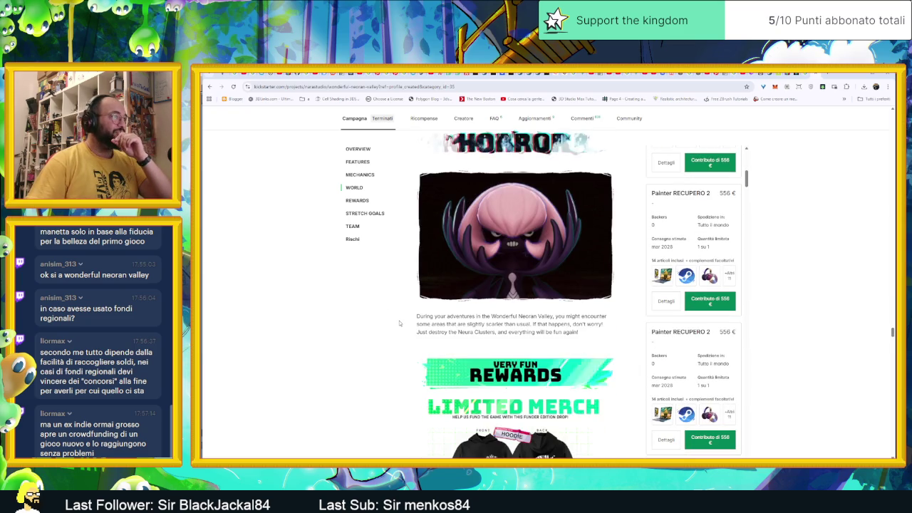
pyautogui.scroll(-2, 400, 323)
pyautogui.scroll(-1, 400, 323)
pyautogui.scroll(-2, 400, 323)
pyautogui.scroll(-2, 400, 323)
pyautogui.scroll(-1, 399, 323)
pyautogui.scroll(-2, 400, 324)
pyautogui.scroll(-1, 400, 324)
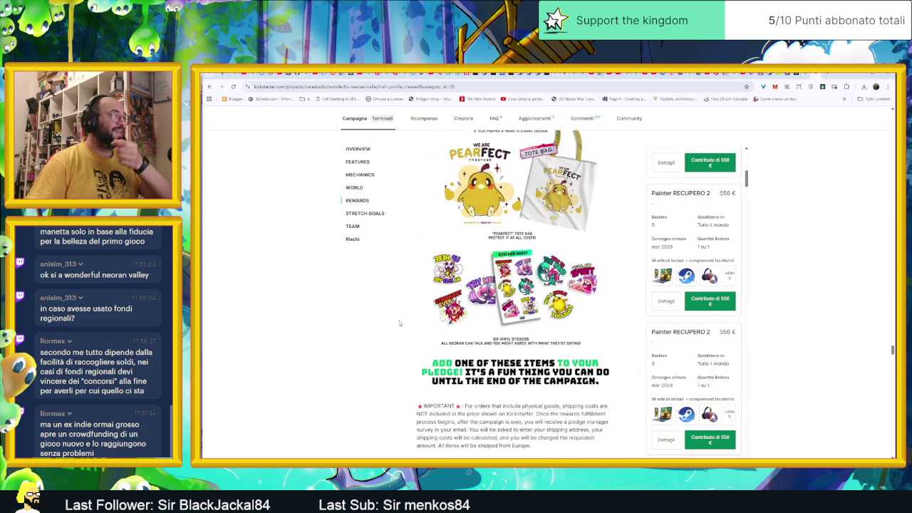
pyautogui.scroll(-1, 400, 323)
pyautogui.scroll(-2, 400, 323)
pyautogui.scroll(-1, 399, 323)
pyautogui.scroll(-2, 400, 323)
pyautogui.scroll(-1, 401, 323)
pyautogui.scroll(-2, 401, 323)
pyautogui.scroll(-1, 412, 321)
pyautogui.scroll(-1, 435, 331)
pyautogui.scroll(-1, 435, 331)
pyautogui.scroll(-1, 434, 331)
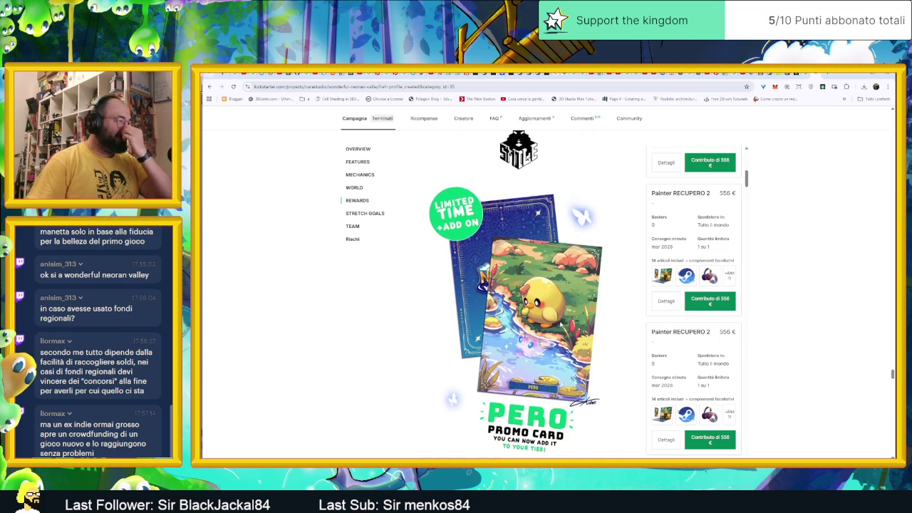
pyautogui.scroll(-3, 561, 325)
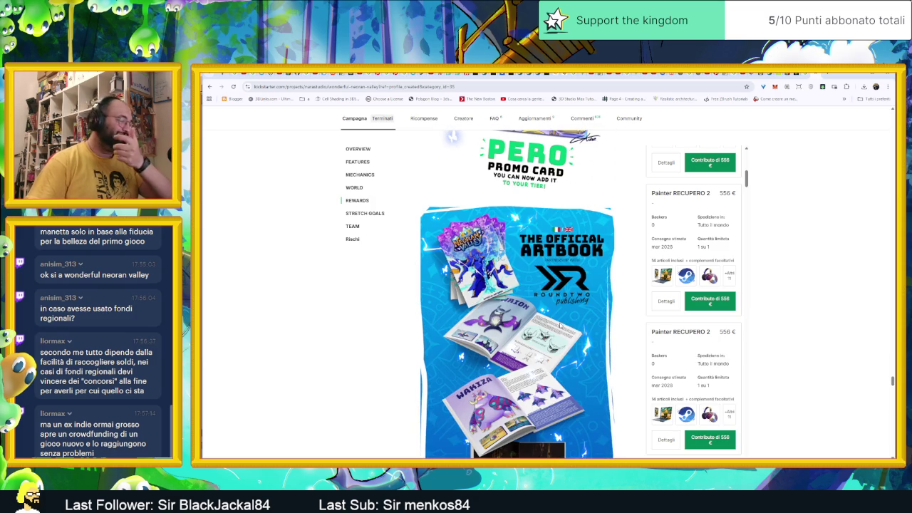
pyautogui.scroll(-2, 561, 324)
pyautogui.scroll(-1, 560, 326)
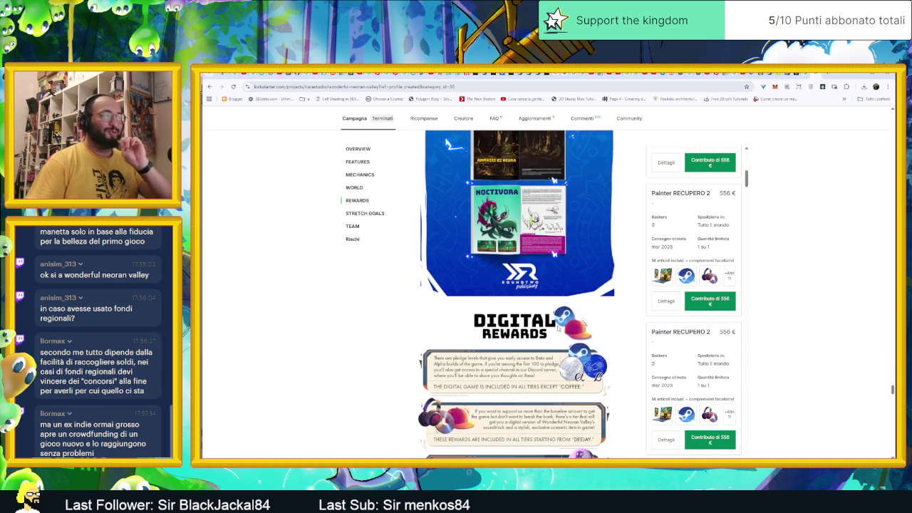
pyautogui.scroll(-2, 559, 326)
pyautogui.scroll(-1, 569, 327)
pyautogui.scroll(-2, 576, 328)
pyautogui.scroll(-1, 577, 331)
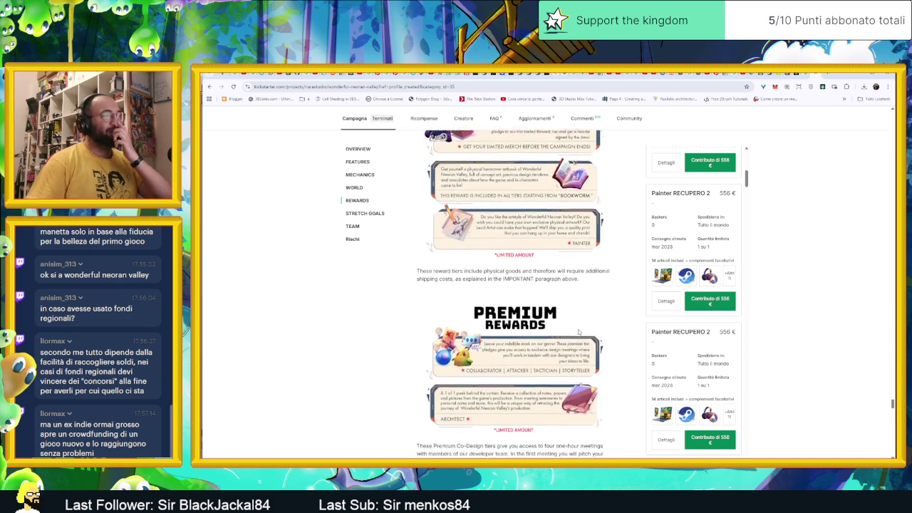
pyautogui.scroll(-2, 577, 331)
pyautogui.scroll(-1, 577, 331)
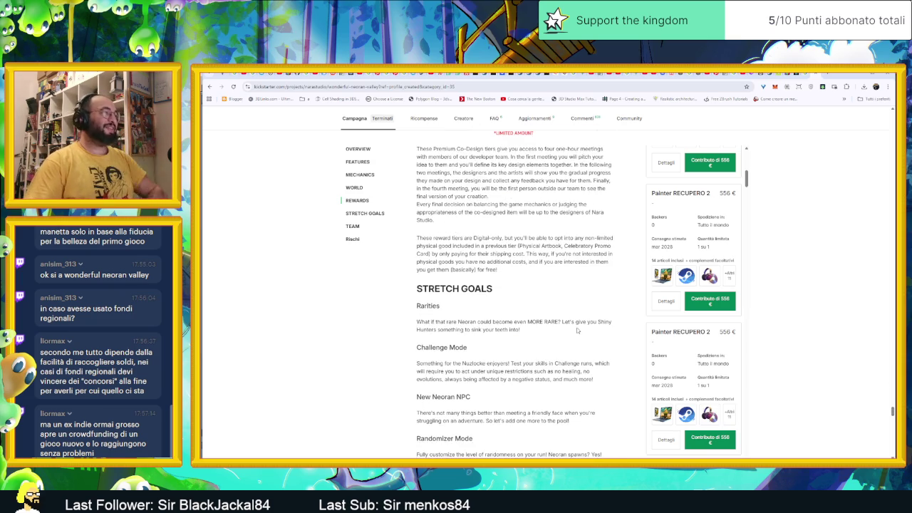
pyautogui.scroll(-2, 577, 331)
pyautogui.scroll(-2, 578, 330)
pyautogui.scroll(-2, 578, 330)
pyautogui.scroll(-2, 578, 331)
pyautogui.scroll(-2, 579, 331)
pyautogui.scroll(-2, 578, 331)
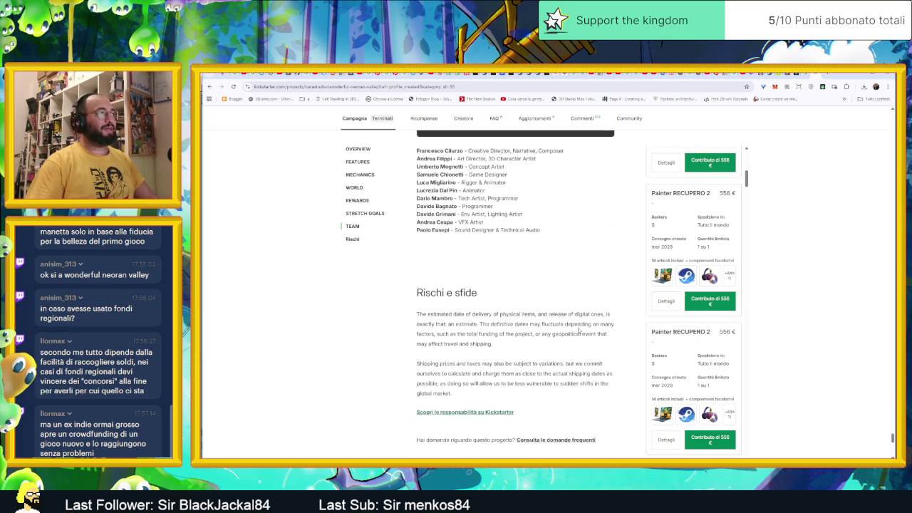
pyautogui.scroll(2, 584, 329)
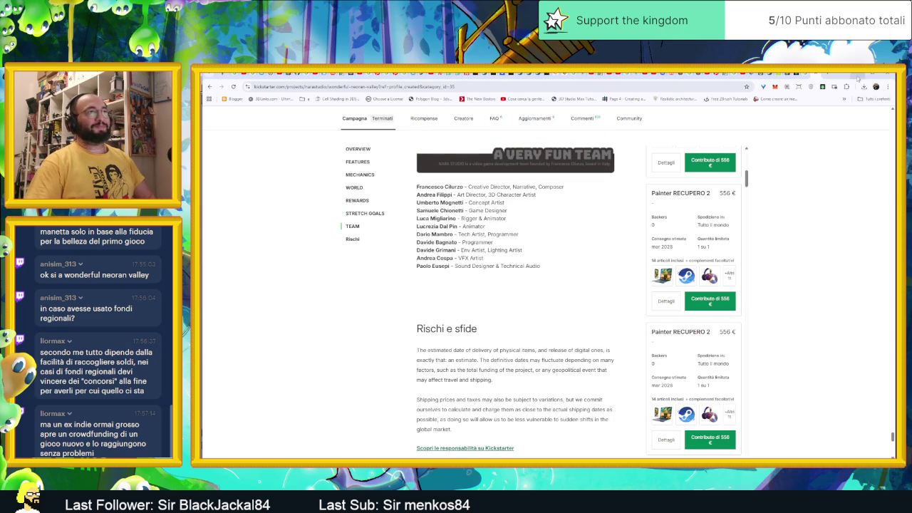
pyautogui.click(858, 79)
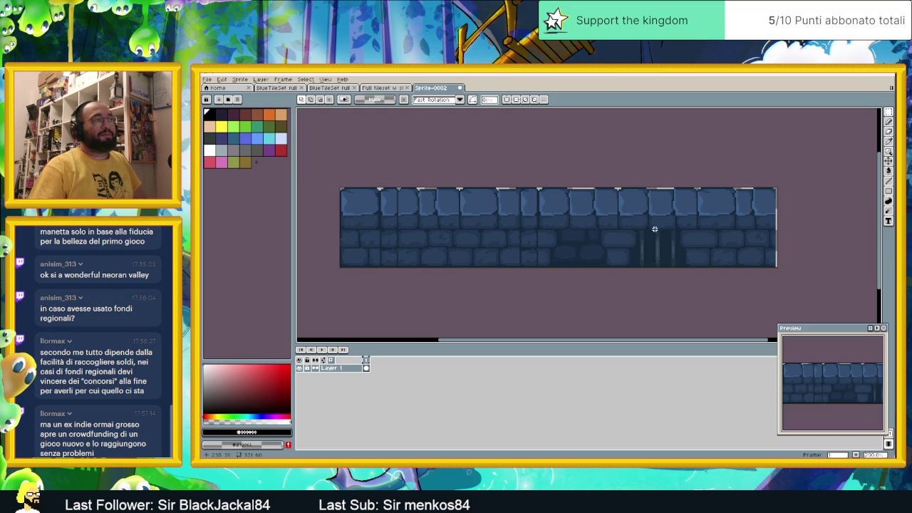
# Enlarge Sprite-0002's canvas to 331×205, adding 145 px of empty space below the wall row
pyautogui.click(206, 79)
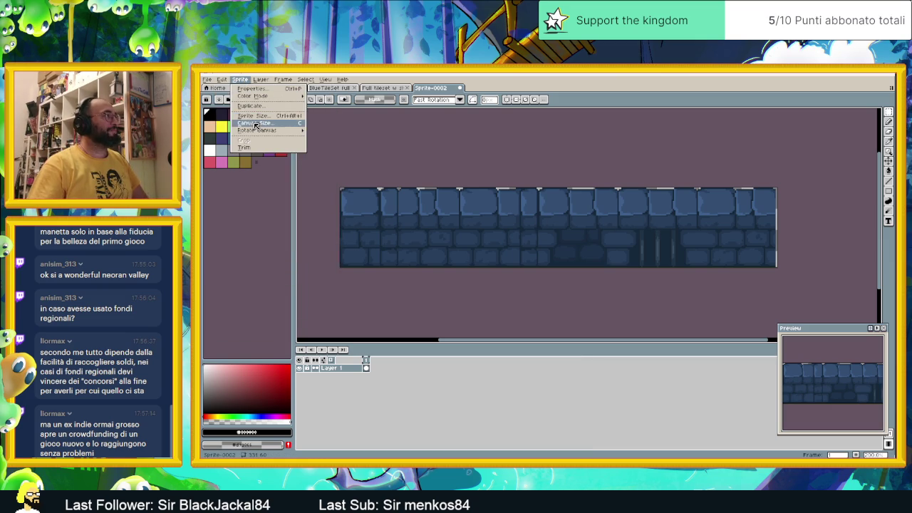
pyautogui.click(253, 123)
pyautogui.moveTo(591, 302)
pyautogui.mouseDown()
pyautogui.moveTo(544, 231)
pyautogui.moveTo(550, 323)
pyautogui.mouseUp()
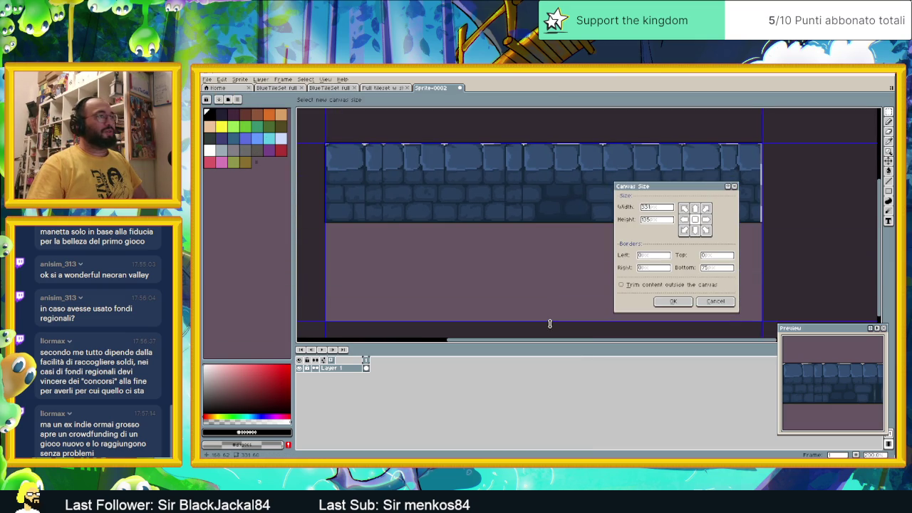
pyautogui.scroll(-3, 545, 256)
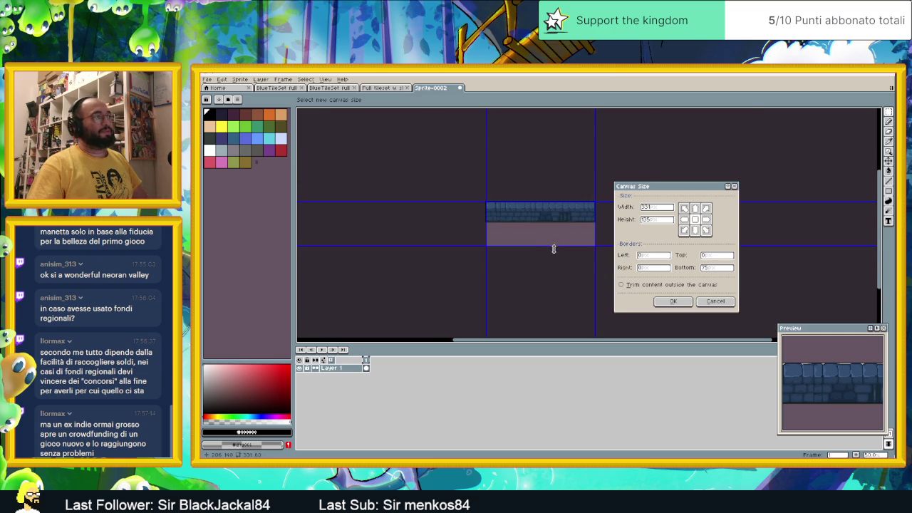
pyautogui.moveTo(554, 247); pyautogui.dragTo(553, 269)
pyautogui.scroll(1, 561, 254)
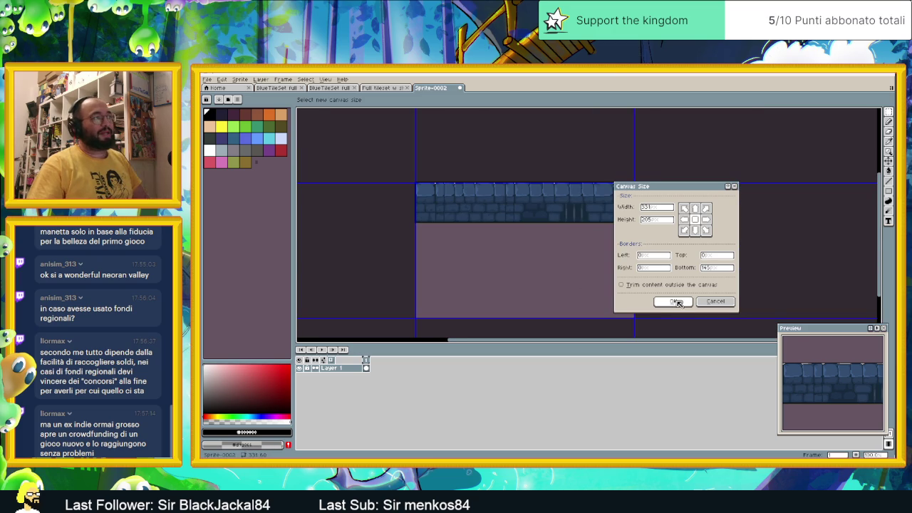
pyautogui.click(673, 301)
pyautogui.moveTo(592, 188); pyautogui.dragTo(595, 224)
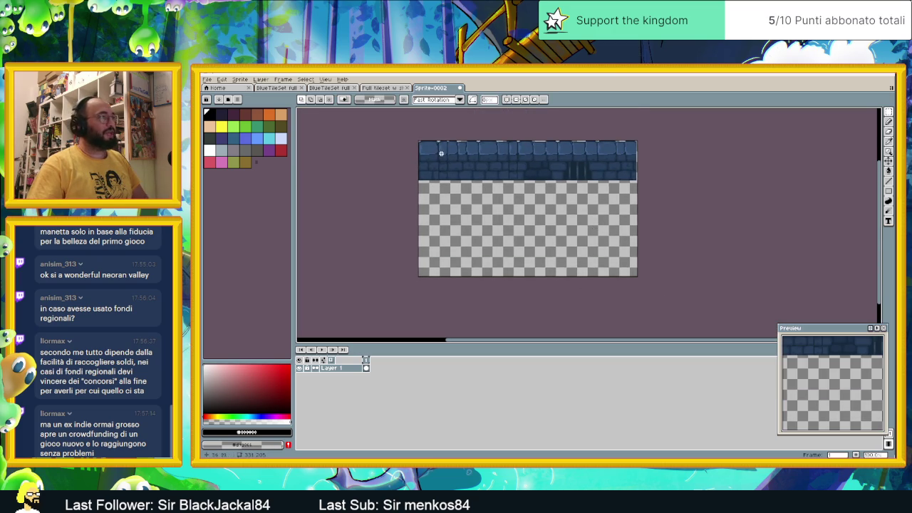
# Copy the top brick wall strip down to the sprite's bottom and nudge it into place
pyautogui.click(889, 113)
pyautogui.scroll(1, 520, 153)
pyautogui.scroll(-1, 527, 159)
pyautogui.scroll(1, 604, 164)
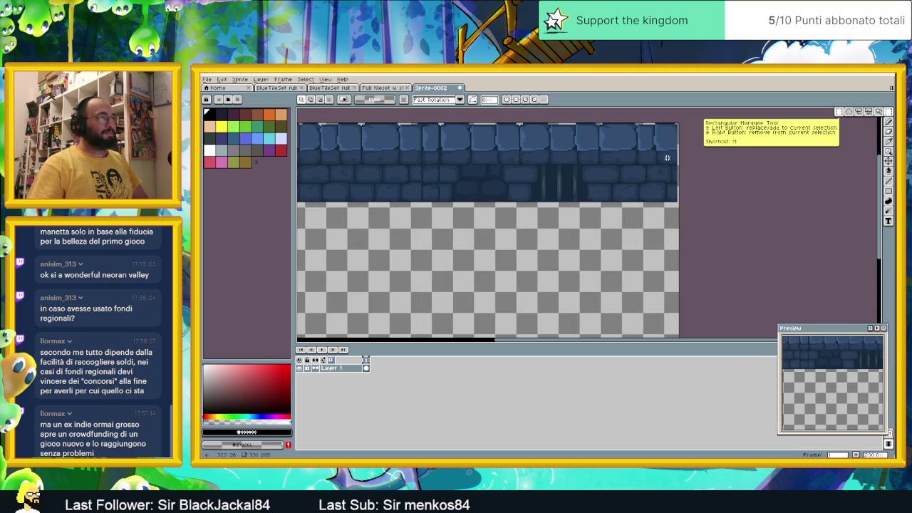
pyautogui.scroll(1, 626, 171)
pyautogui.scroll(-1, 399, 142)
pyautogui.moveTo(314, 118); pyautogui.dragTo(784, 235)
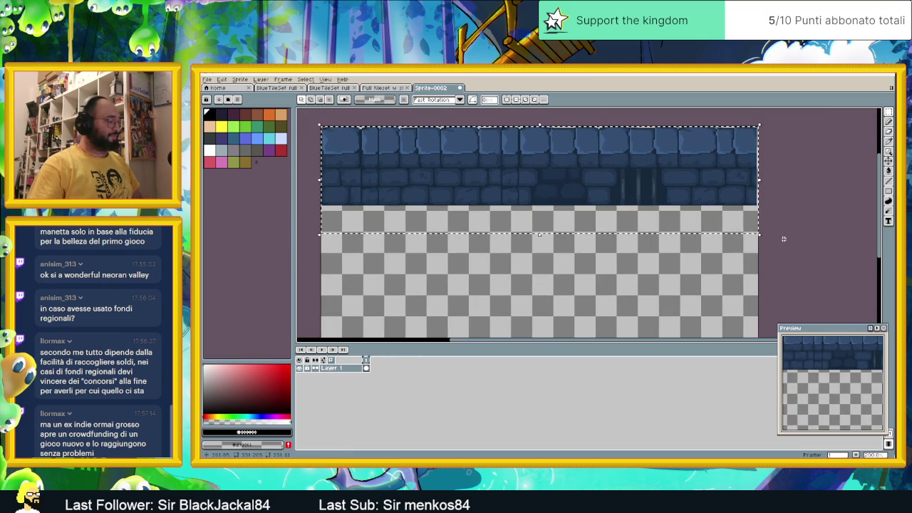
pyautogui.scroll(-3, 579, 284)
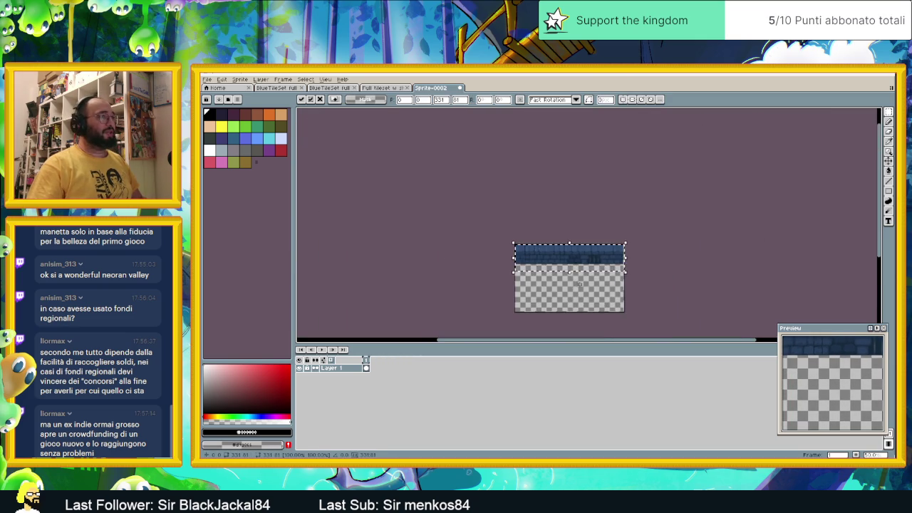
pyautogui.moveTo(574, 228)
pyautogui.mouseDown()
pyautogui.moveTo(574, 271)
pyautogui.moveTo(558, 283)
pyautogui.mouseUp()
pyautogui.scroll(3, 574, 271)
pyautogui.press('Down')
pyautogui.press('Down')
pyautogui.press('Return')
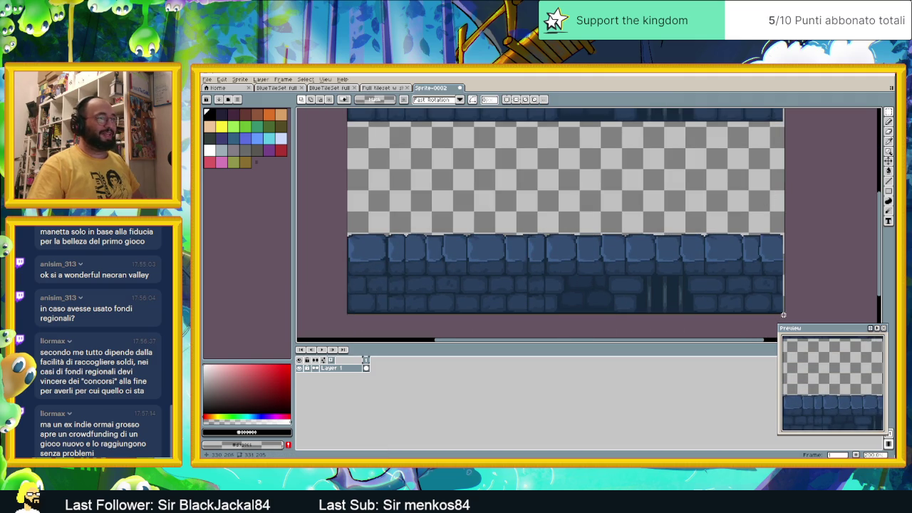
# Select a block of lower-left bricks and start moving a copy of it upward
pyautogui.moveTo(755, 309); pyautogui.dragTo(335, 258)
pyautogui.click(335, 259)
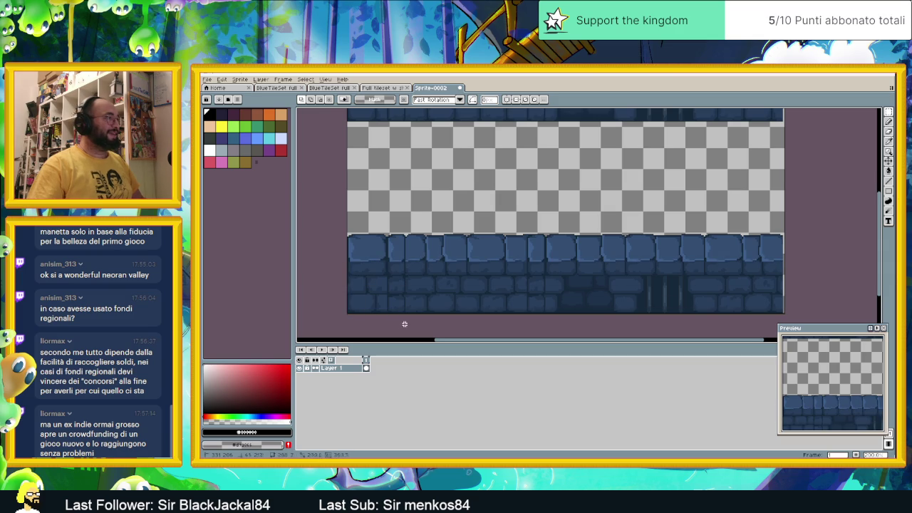
pyautogui.moveTo(338, 314); pyautogui.dragTo(549, 264)
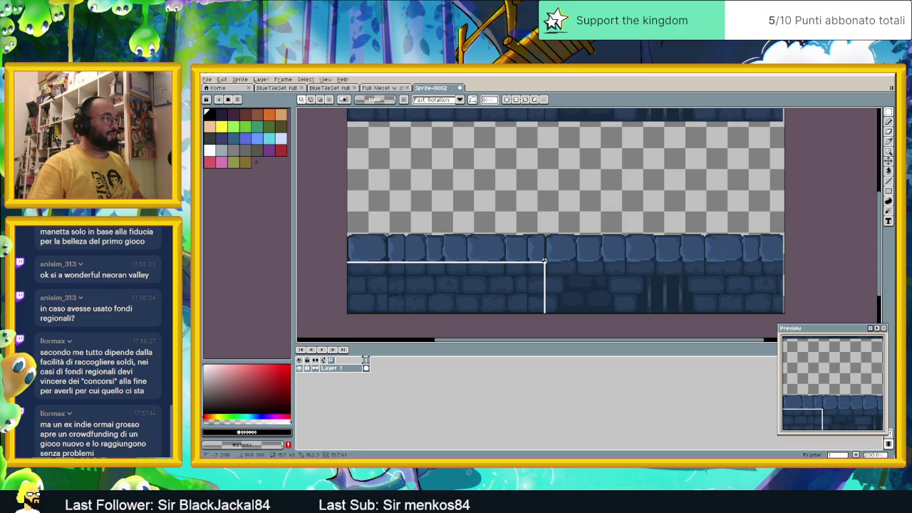
pyautogui.scroll(1, 463, 278)
pyautogui.moveTo(468, 275)
pyautogui.mouseDown()
pyautogui.moveTo(580, 260)
pyautogui.moveTo(551, 200)
pyautogui.mouseUp()
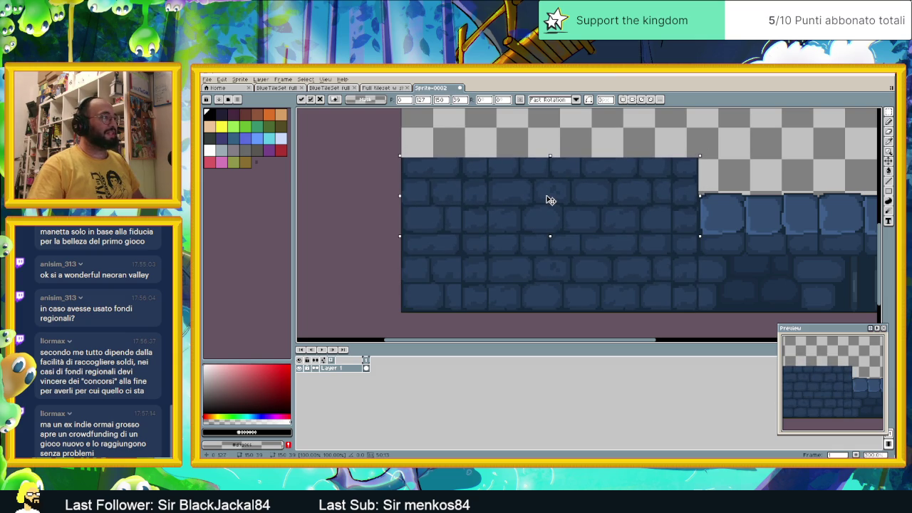
pyautogui.moveTo(550, 200); pyautogui.dragTo(550, 198)
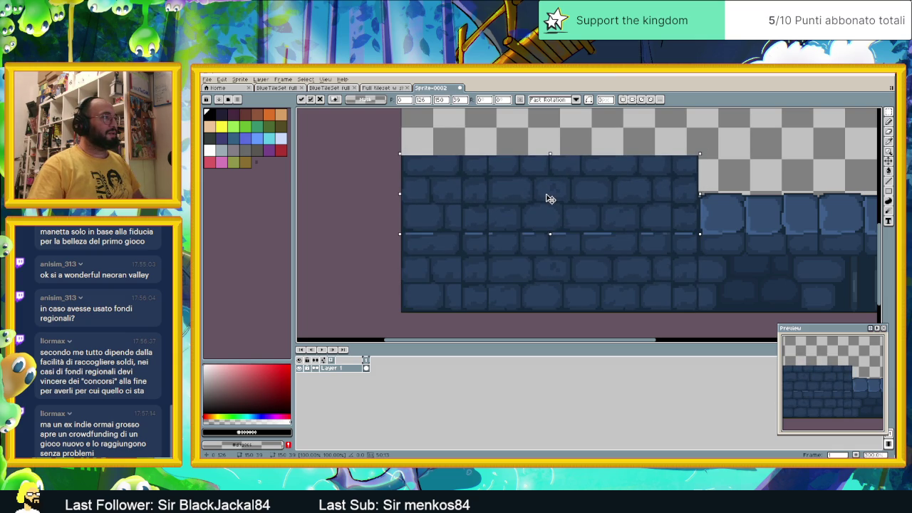
# Drop the brick block, then copy the bottom-left bricks upward into the empty area
pyautogui.click(730, 156)
pyautogui.scroll(-1, 732, 169)
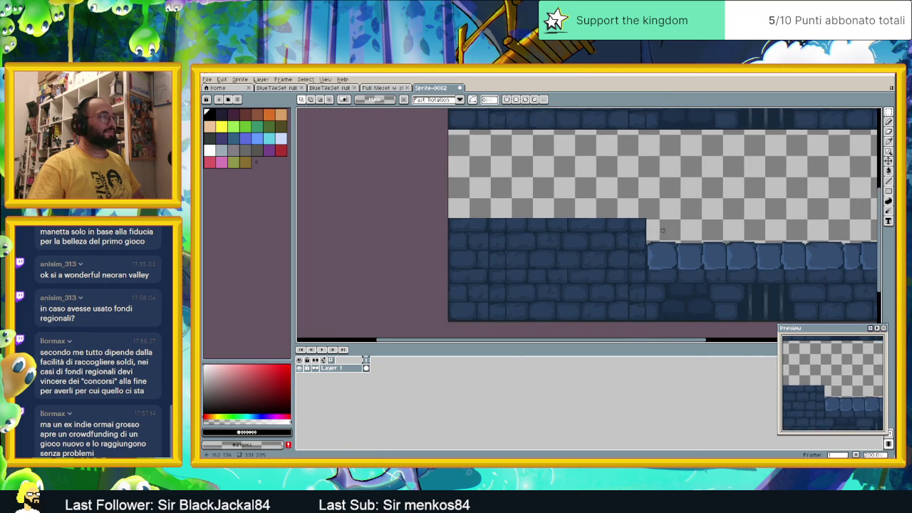
pyautogui.moveTo(447, 270); pyautogui.dragTo(647, 321)
pyautogui.moveTo(540, 292); pyautogui.dragTo(542, 188)
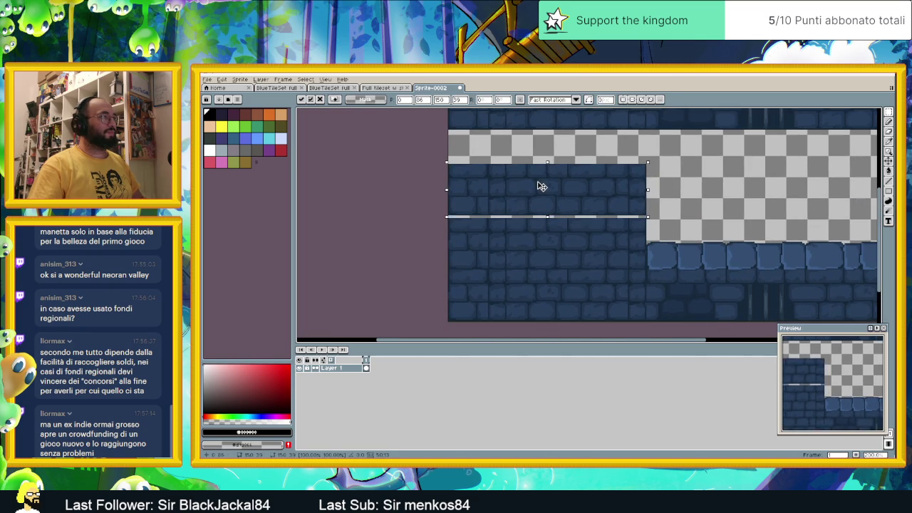
pyautogui.press('Return')
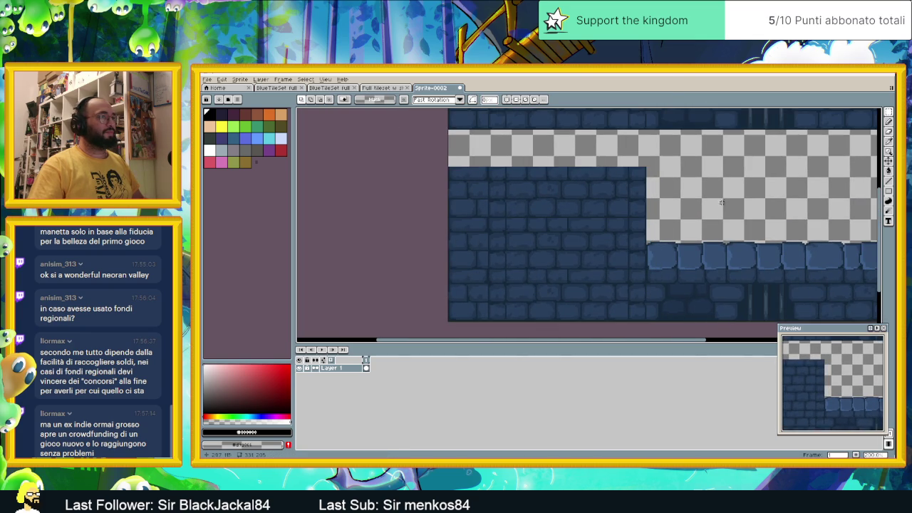
# Copy a strip of bottom bricks up and to the right and commit it
pyautogui.moveTo(733, 250); pyautogui.dragTo(690, 227)
pyautogui.moveTo(419, 306); pyautogui.dragTo(618, 253)
pyautogui.moveTo(546, 295)
pyautogui.mouseDown()
pyautogui.moveTo(708, 234)
pyautogui.moveTo(734, 247)
pyautogui.mouseUp()
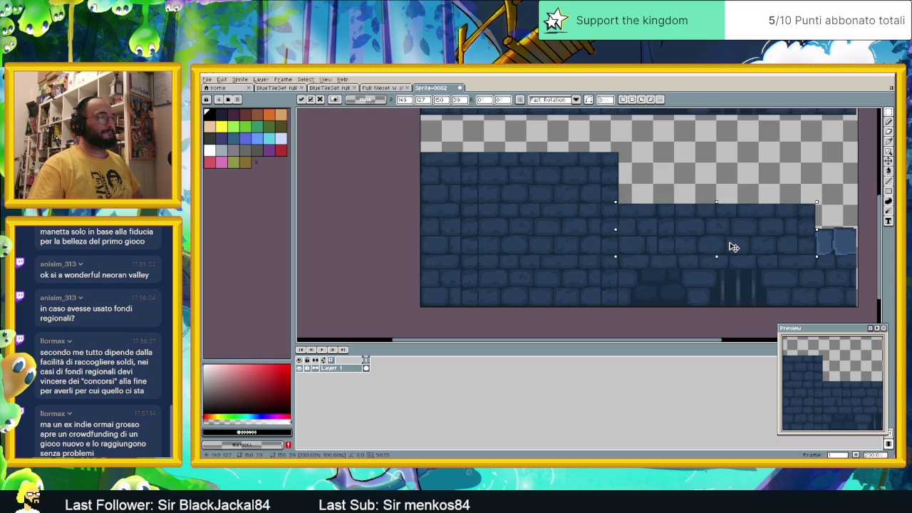
pyautogui.scroll(2, 730, 244)
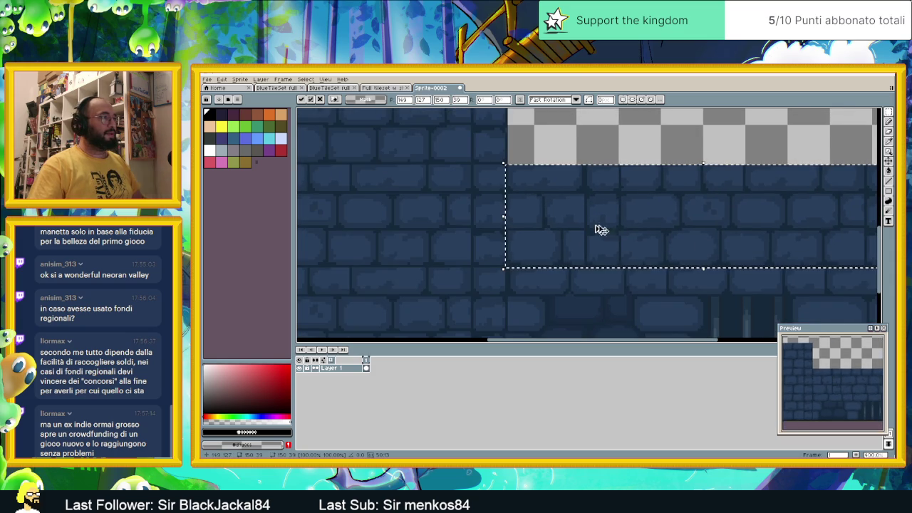
pyautogui.hscroll(5, 684, 238)
pyautogui.press('Return')
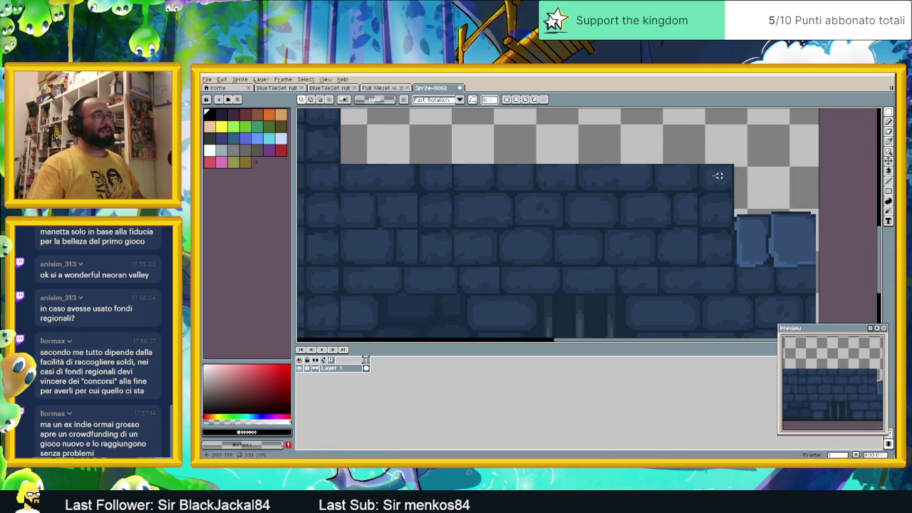
# Copy another band of bricks upward, aligning it before committing
pyautogui.moveTo(729, 173); pyautogui.dragTo(387, 325)
pyautogui.moveTo(572, 291); pyautogui.dragTo(525, 138)
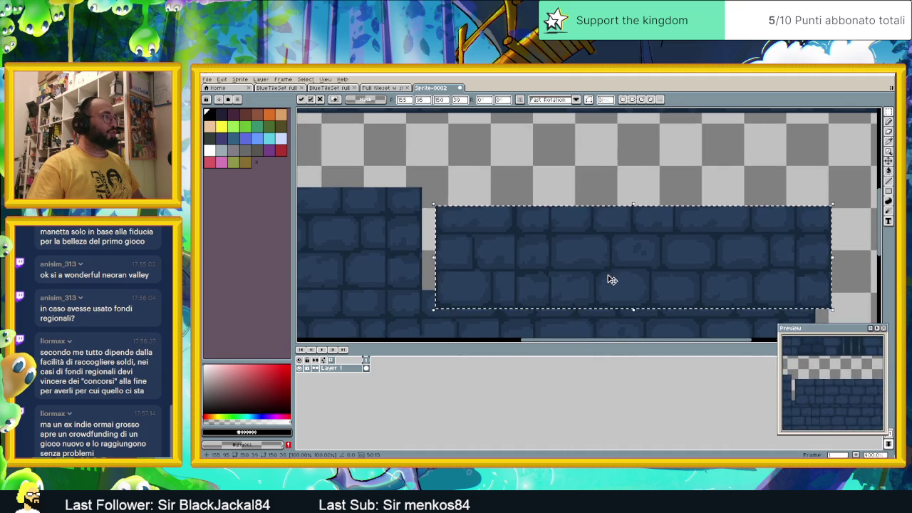
pyautogui.moveTo(611, 280); pyautogui.dragTo(583, 252)
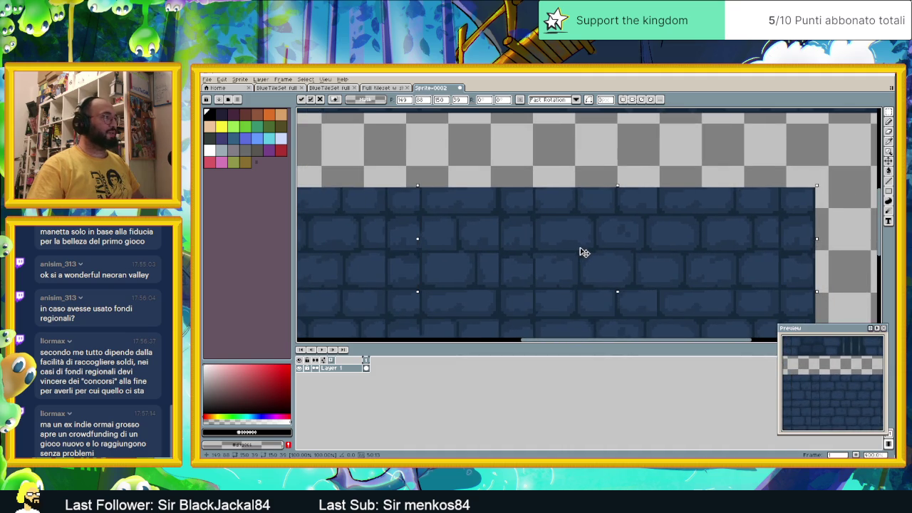
pyautogui.press('Return')
# Undo a misplaced down-right brick copy and select a top-left brick block instead
pyautogui.scroll(-2, 760, 234)
pyautogui.moveTo(759, 235); pyautogui.dragTo(701, 210)
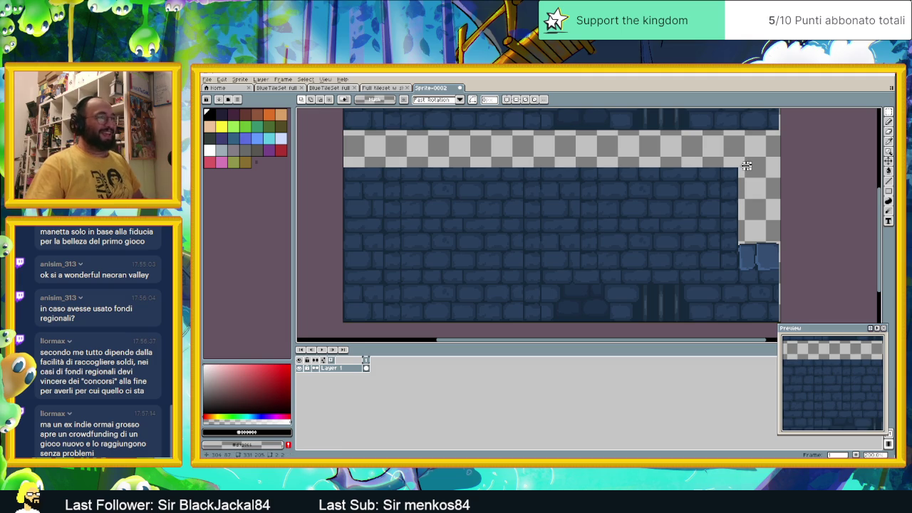
pyautogui.scroll(1, 736, 168)
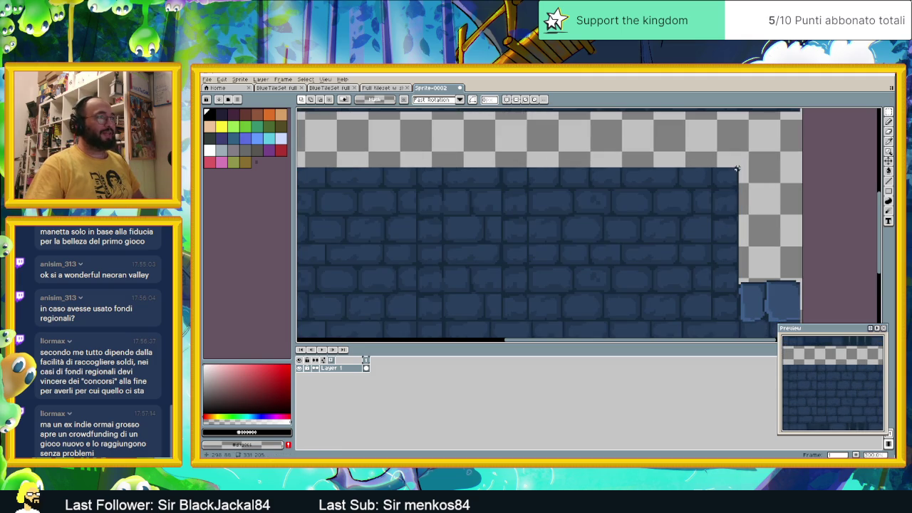
pyautogui.moveTo(735, 168); pyautogui.dragTo(729, 229)
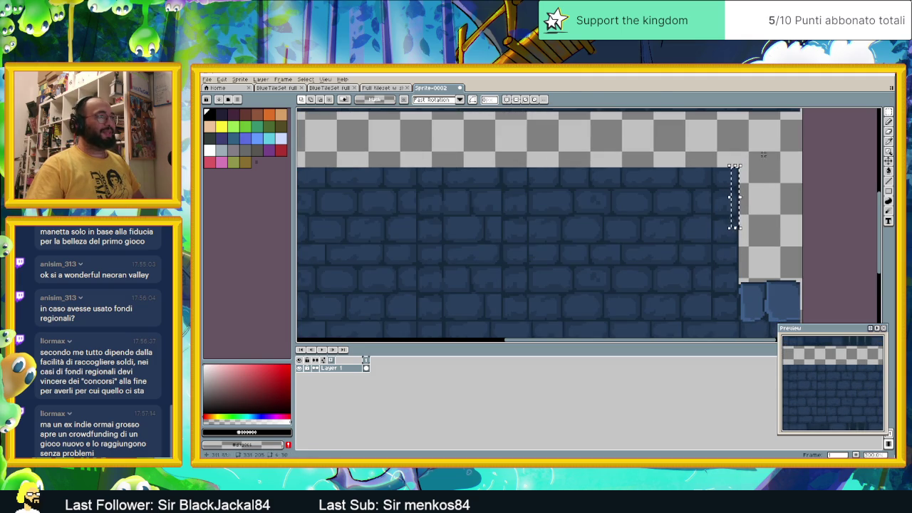
pyautogui.moveTo(736, 186); pyautogui.dragTo(435, 260)
pyautogui.moveTo(674, 228)
pyautogui.mouseDown()
pyautogui.moveTo(718, 283)
pyautogui.moveTo(737, 287)
pyautogui.mouseUp()
pyautogui.click(731, 187)
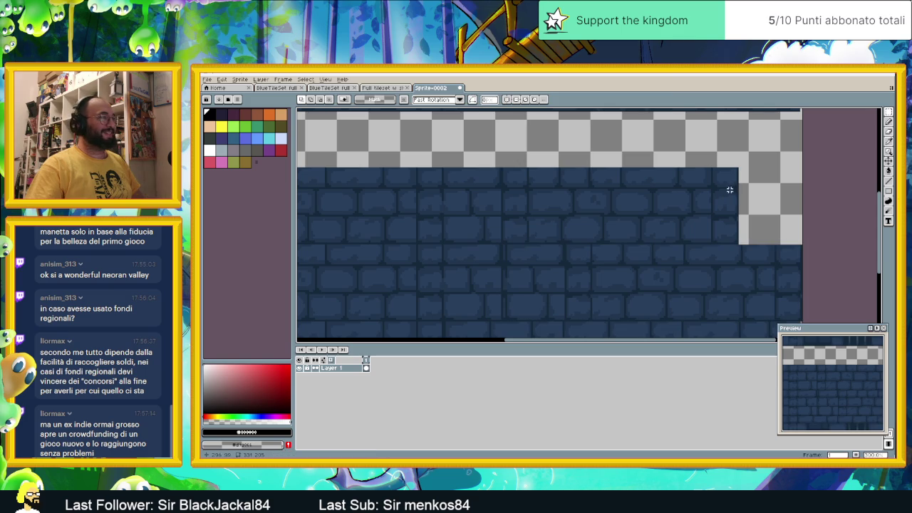
pyautogui.hotkey('ctrl', 'z')
pyautogui.hotkey('ctrl', 'z')
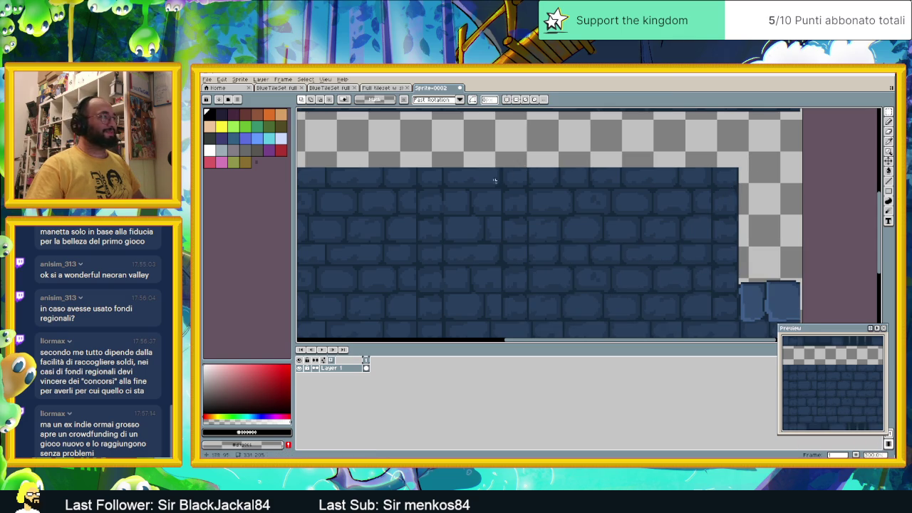
pyautogui.hscroll(-4, 499, 171)
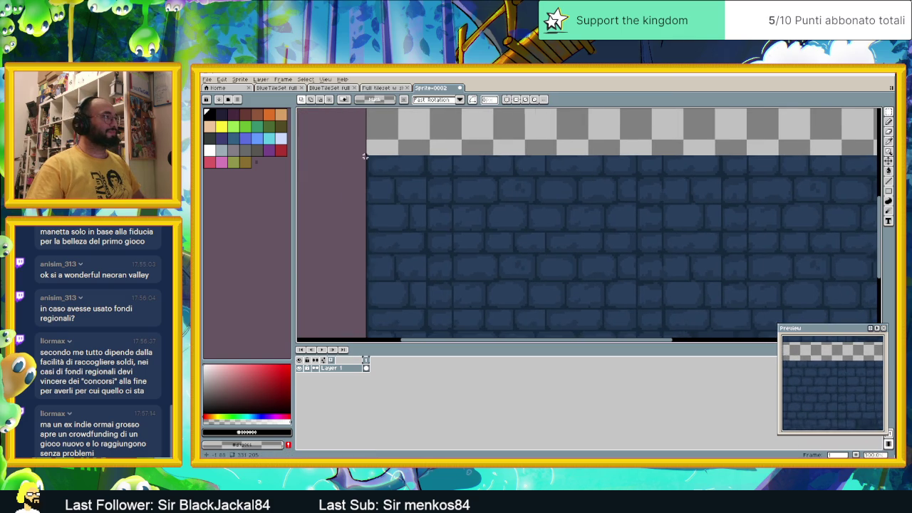
pyautogui.scroll(1, 364, 155)
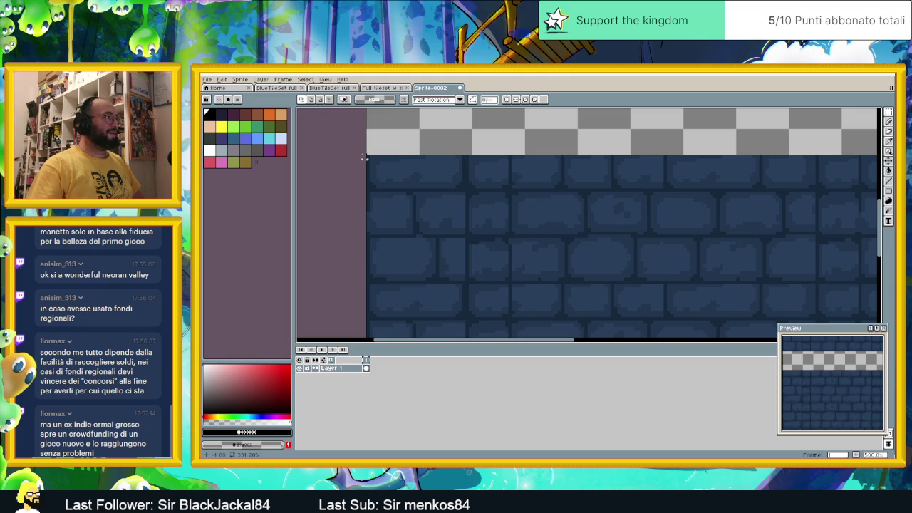
pyautogui.moveTo(364, 156)
pyautogui.mouseDown()
pyautogui.moveTo(520, 282)
pyautogui.moveTo(510, 275)
pyautogui.moveTo(503, 332)
pyautogui.moveTo(510, 289)
pyautogui.mouseUp()
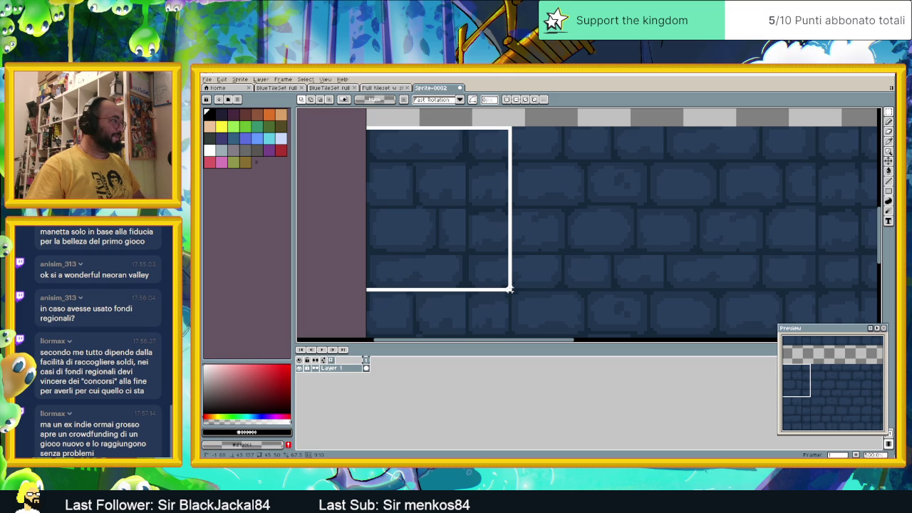
pyautogui.moveTo(510, 289); pyautogui.dragTo(562, 291)
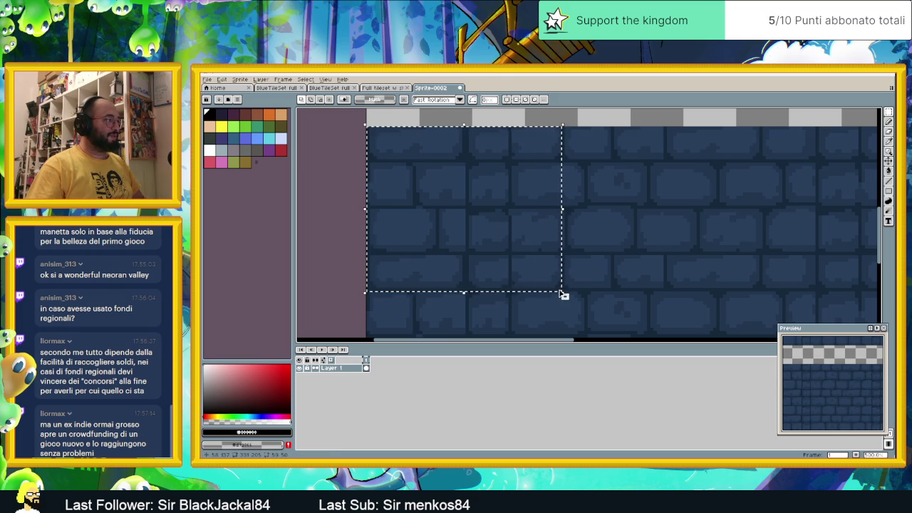
pyautogui.scroll(-1, 645, 266)
pyautogui.scroll(-1, 648, 264)
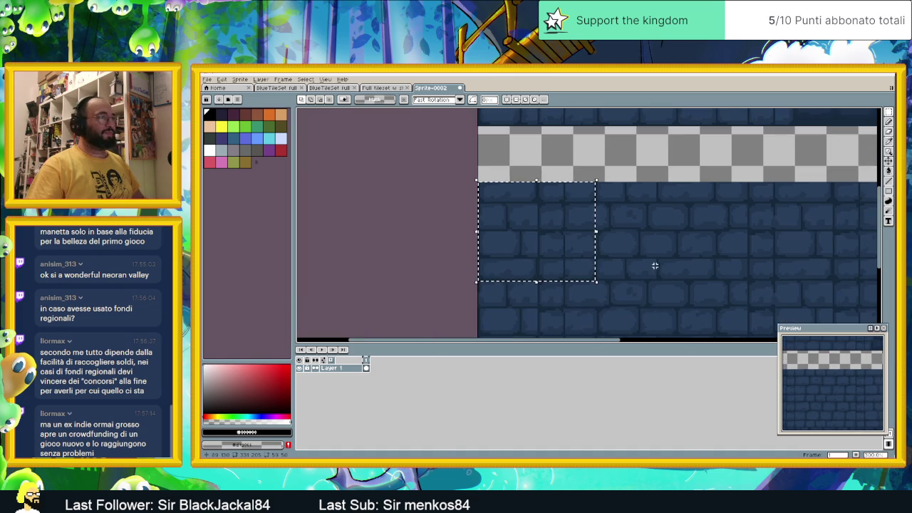
pyautogui.scroll(-2, 654, 260)
pyautogui.scroll(-1, 627, 242)
pyautogui.hotkey('ctrl', 'v')
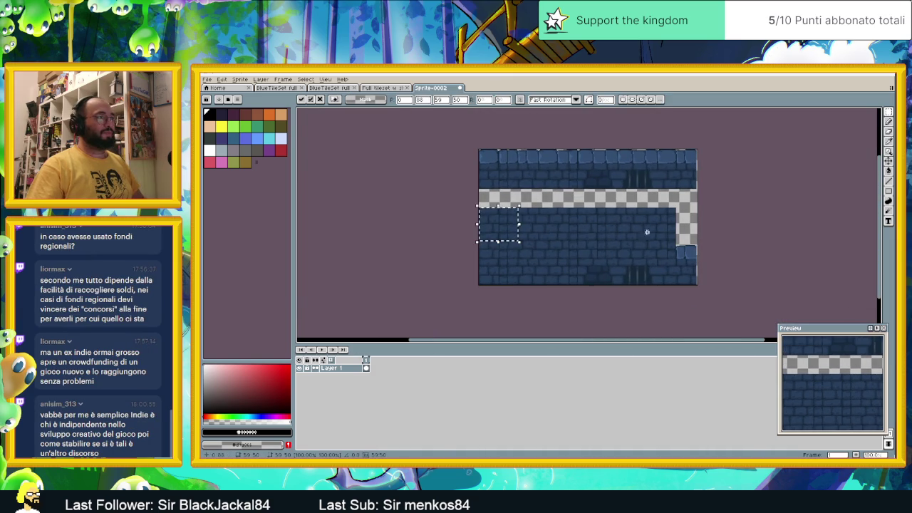
pyautogui.moveTo(488, 220); pyautogui.dragTo(673, 243)
pyautogui.scroll(2, 673, 246)
pyautogui.moveTo(665, 273); pyautogui.dragTo(697, 249)
pyautogui.scroll(1, 698, 248)
pyautogui.scroll(-1, 667, 177)
pyautogui.moveTo(667, 177)
pyautogui.mouseDown()
pyautogui.moveTo(656, 185)
pyautogui.moveTo(678, 198)
pyautogui.moveTo(658, 235)
pyautogui.moveTo(650, 209)
pyautogui.moveTo(646, 235)
pyautogui.mouseUp()
pyautogui.scroll(-1, 675, 196)
pyautogui.scroll(-1, 658, 235)
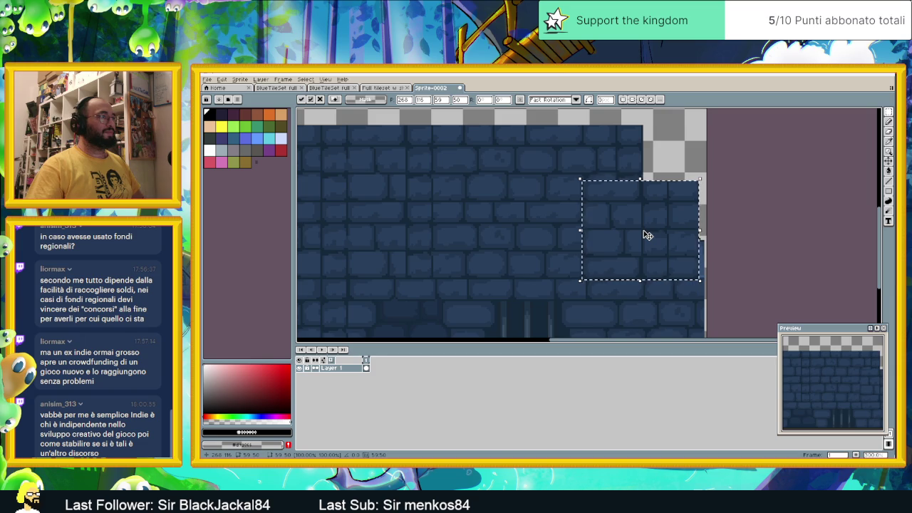
pyautogui.scroll(-1, 646, 235)
pyautogui.moveTo(646, 233); pyautogui.dragTo(652, 241)
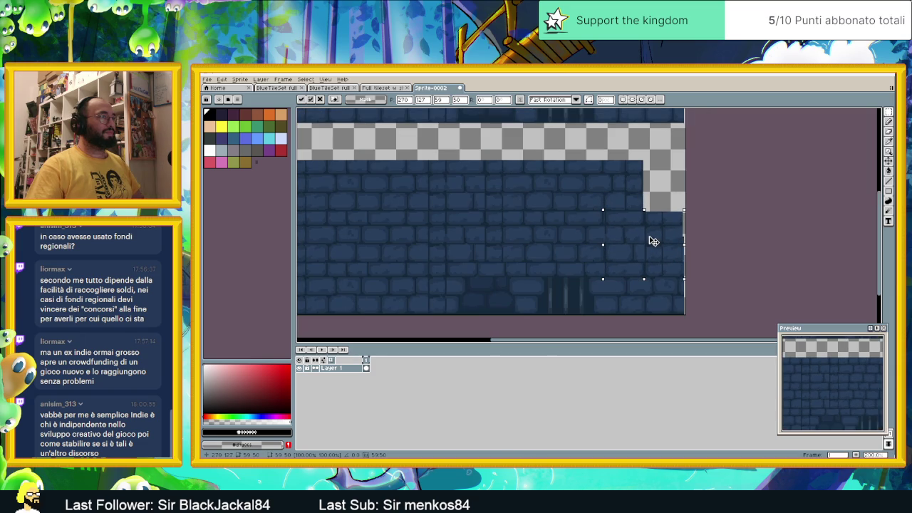
pyautogui.moveTo(652, 240); pyautogui.dragTo(651, 241)
pyautogui.hotkey('ctrl', 'd')
pyautogui.scroll(-2, 723, 219)
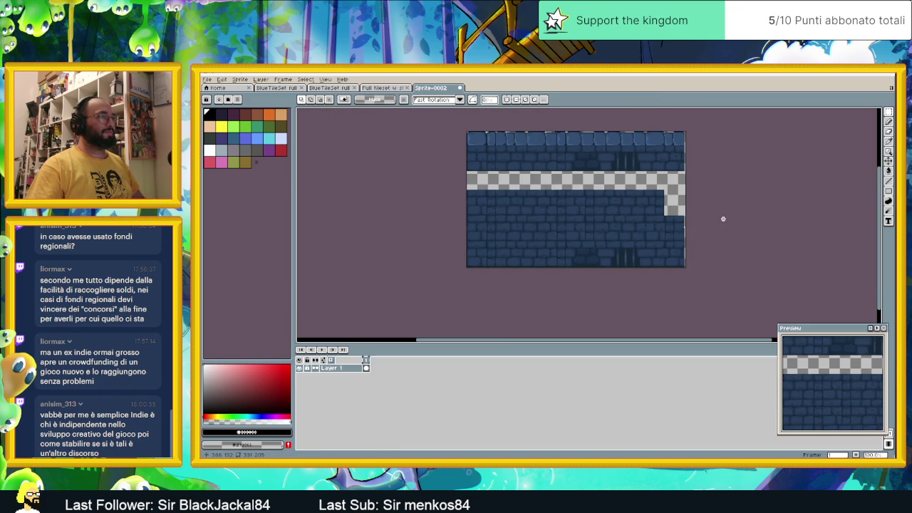
pyautogui.hotkey('ctrl', 'z')
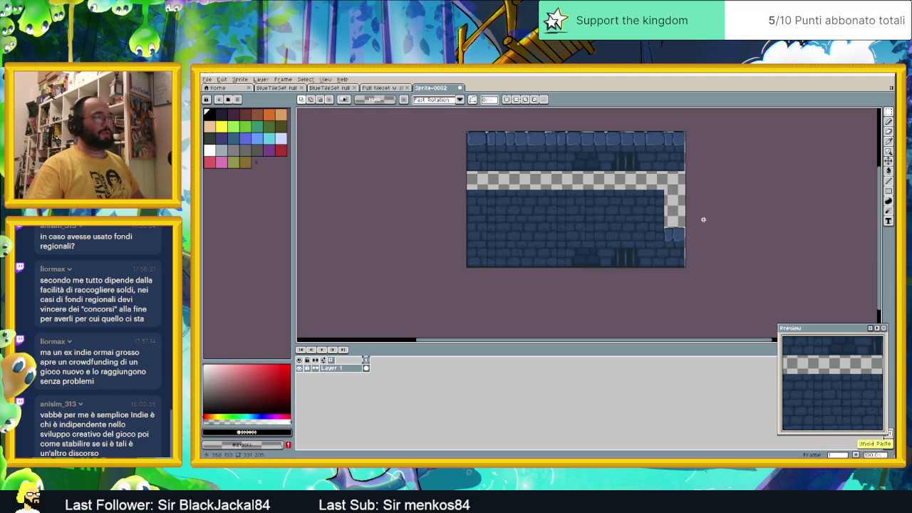
pyautogui.scroll(2, 714, 209)
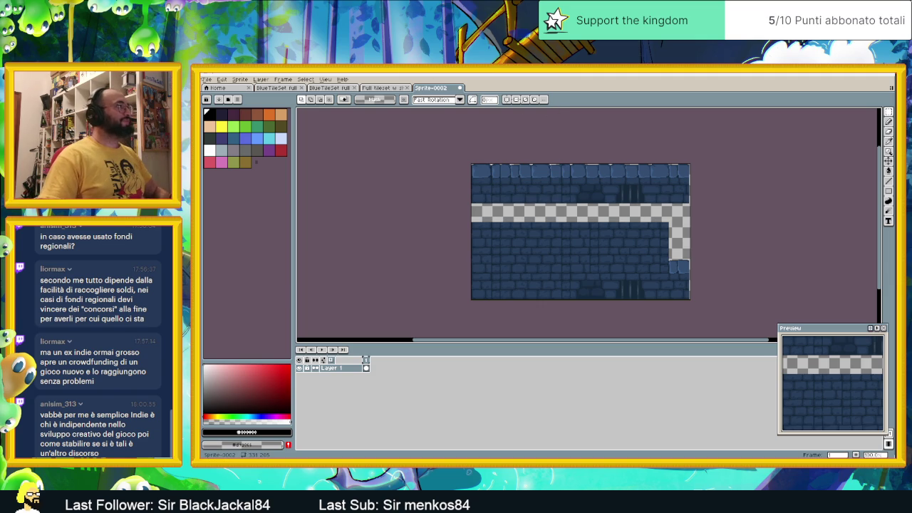
# Open the File menu to reach the sprite's export options
pyautogui.click(206, 79)
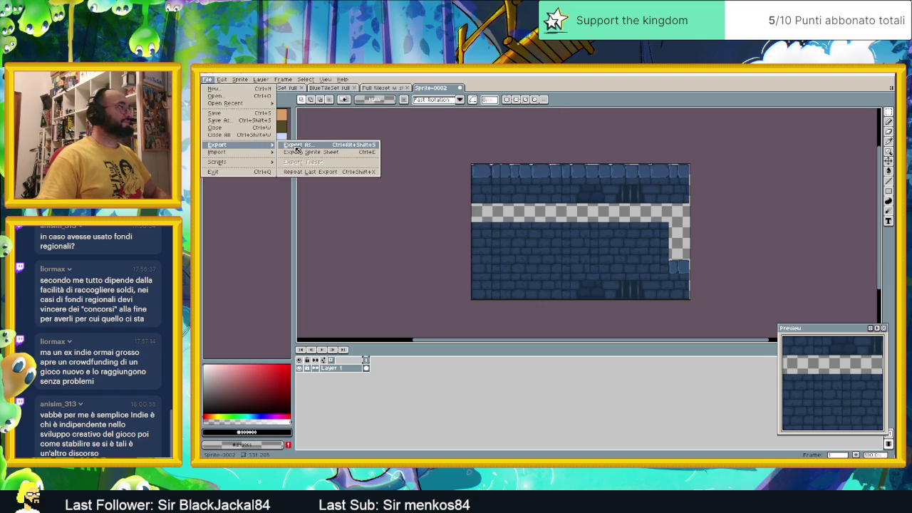
# Start Export As and browse through the folders into Titolo Mock
pyautogui.click(297, 145)
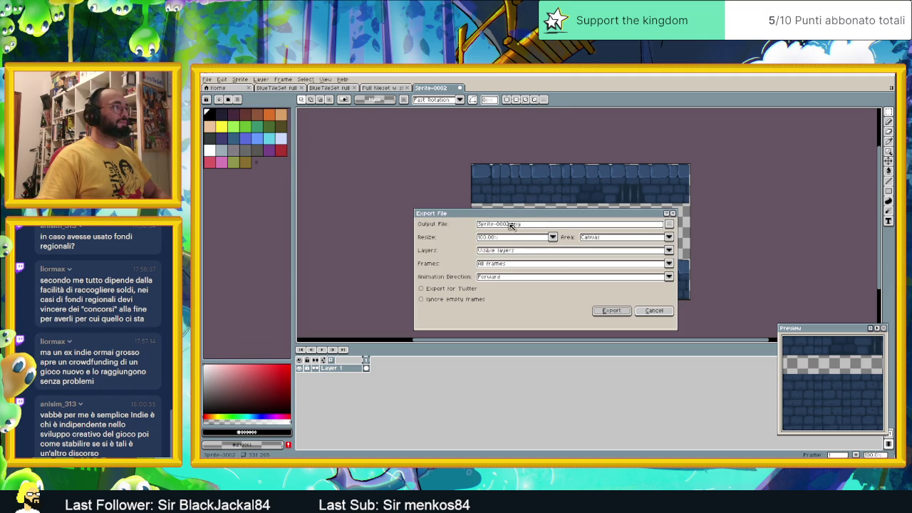
pyautogui.click(669, 224)
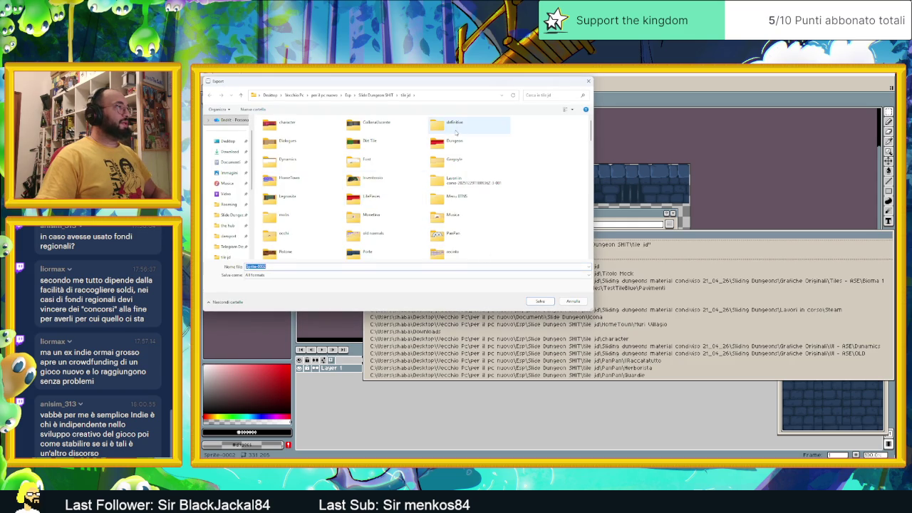
pyautogui.click(456, 119)
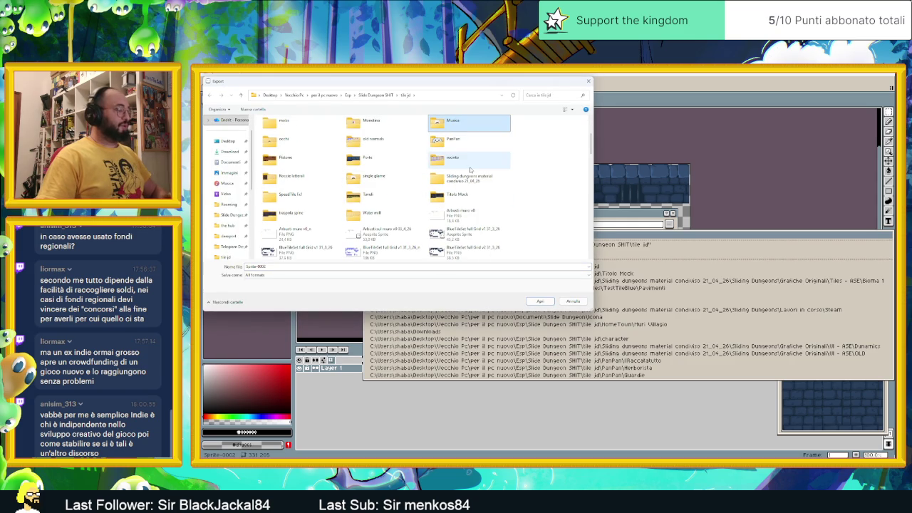
pyautogui.scroll(-5, 427, 179)
pyautogui.click(403, 187)
pyautogui.scroll(10, 404, 188)
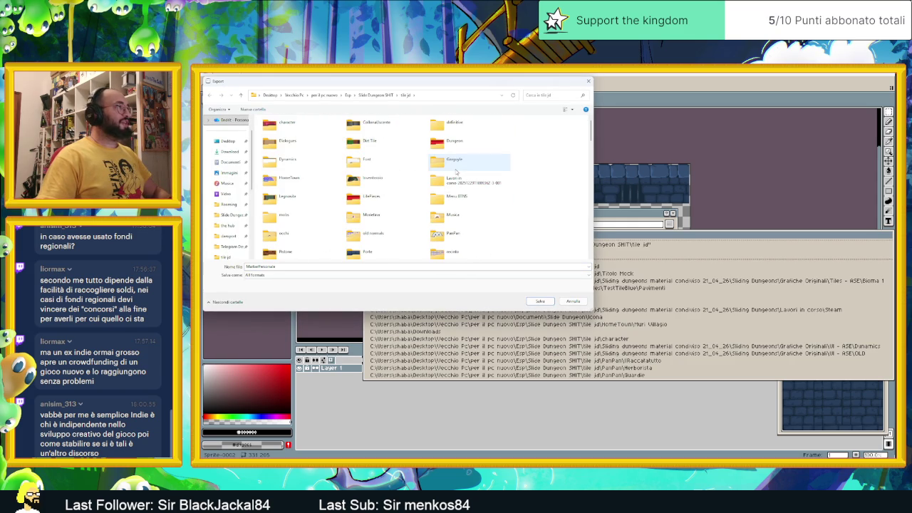
pyautogui.scroll(-1, 370, 189)
pyautogui.click(335, 191)
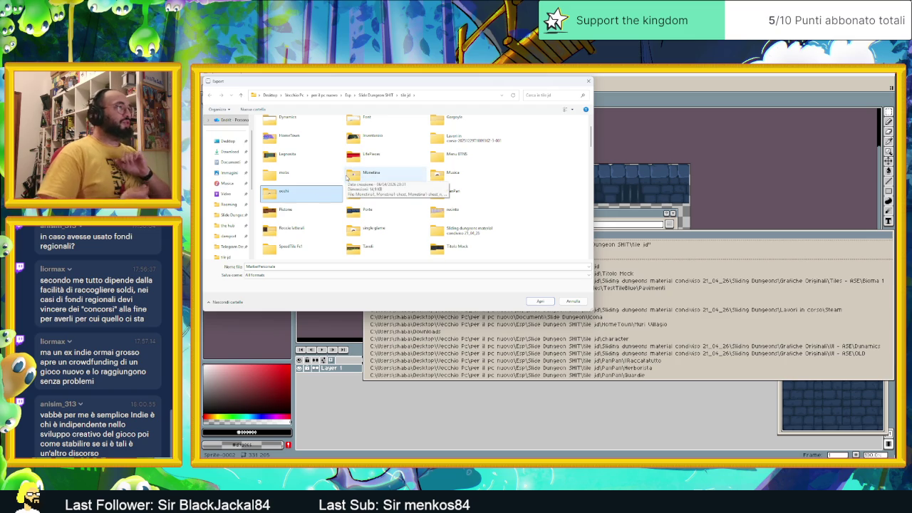
pyautogui.click(492, 178)
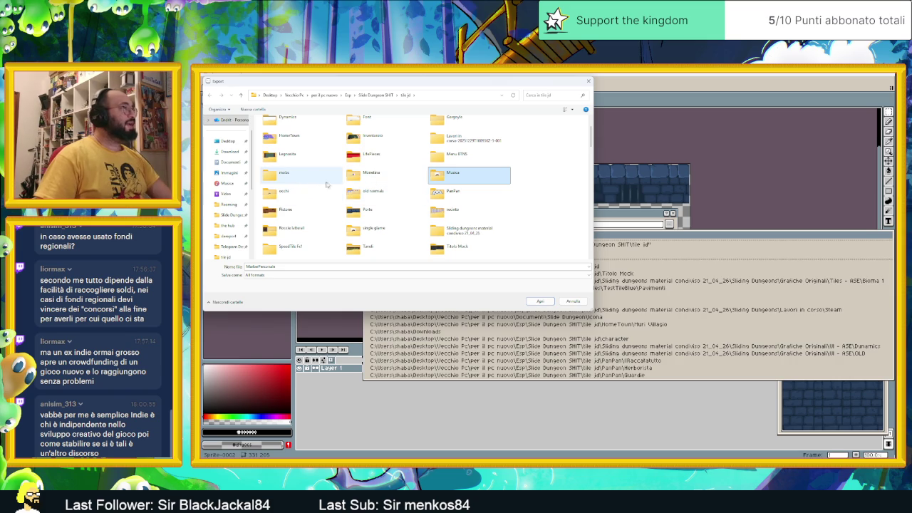
pyautogui.click(321, 230)
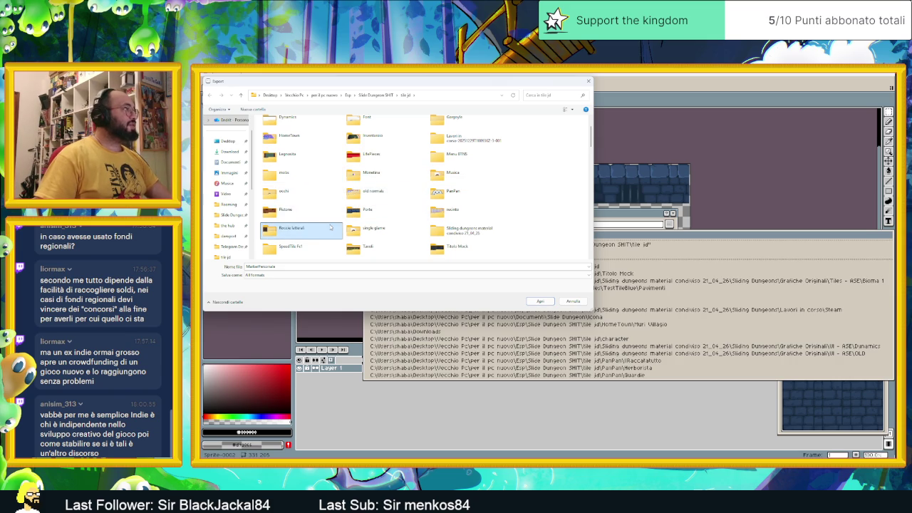
pyautogui.scroll(-1, 411, 228)
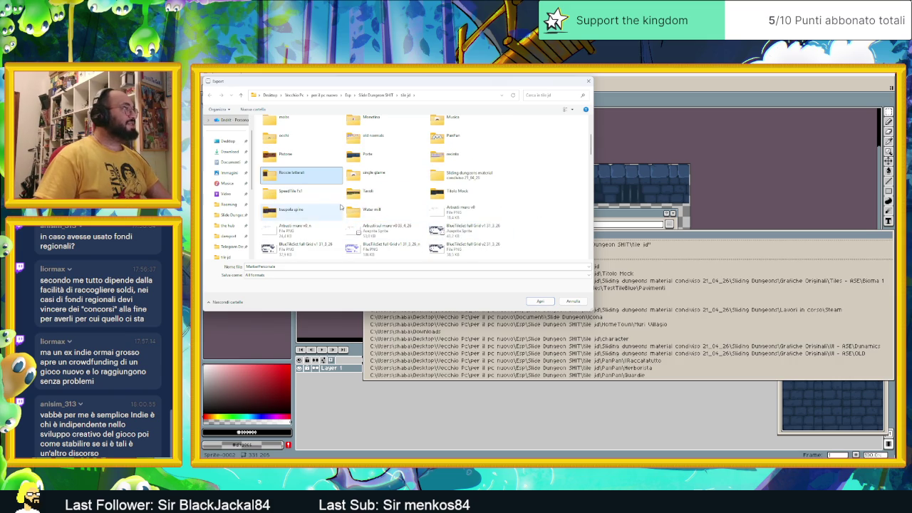
pyautogui.doubleClick(445, 232)
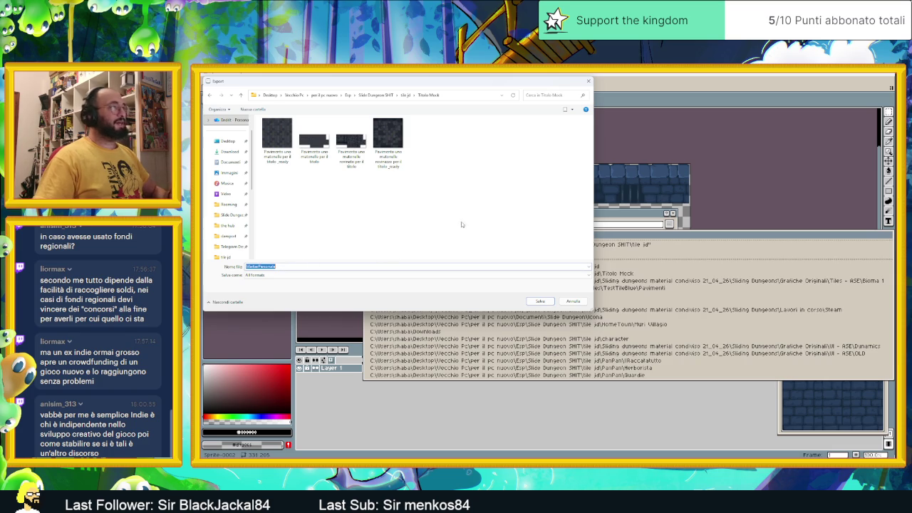
# Name the file Muro and export it as Muro.png
pyautogui.write('Muro')
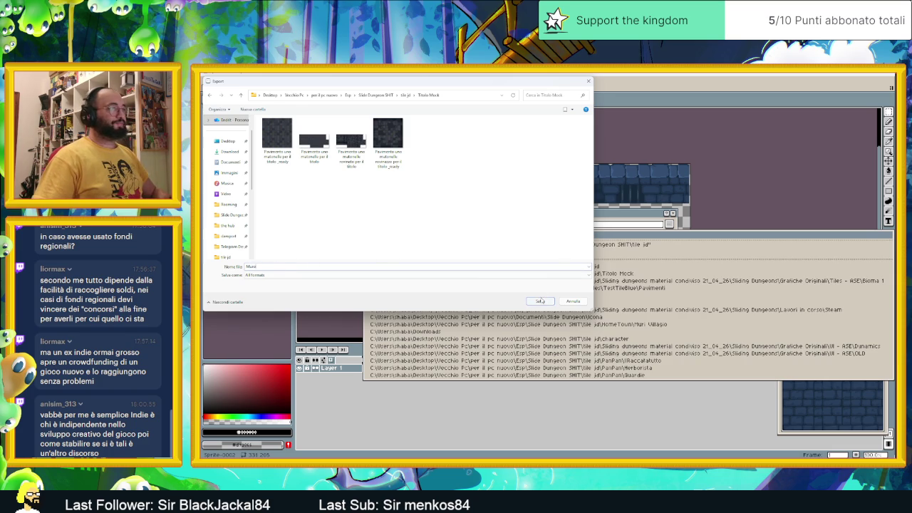
pyautogui.click(540, 301)
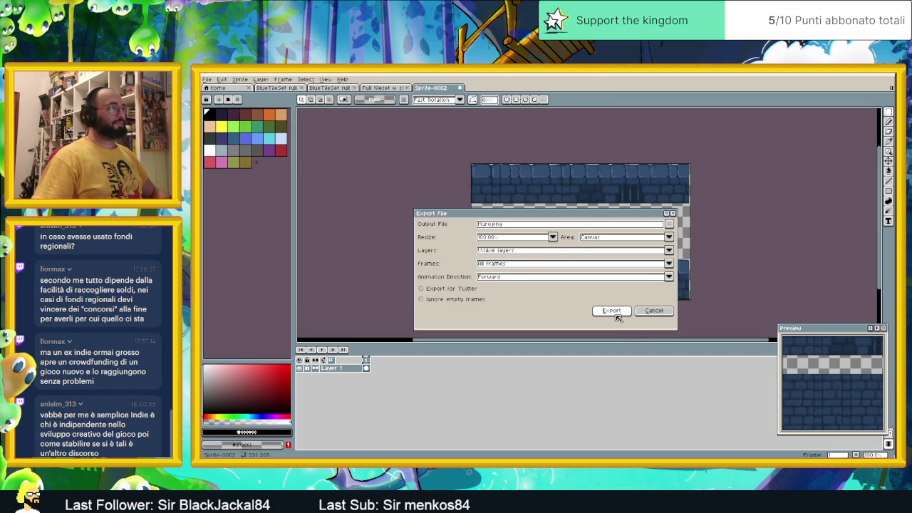
pyautogui.click(614, 311)
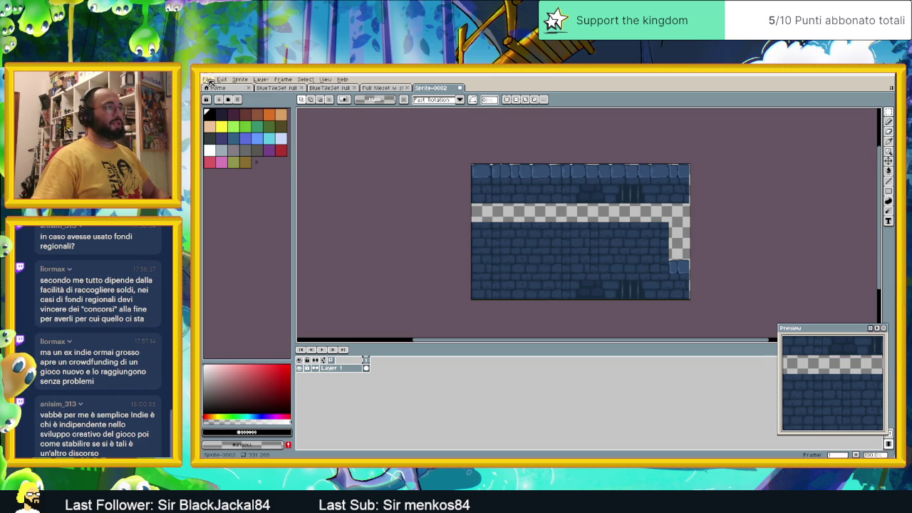
# Close Sprite-0002 without saving, then the full tileset and both BlueTileSet documents
pyautogui.click(209, 80)
pyautogui.click(210, 81)
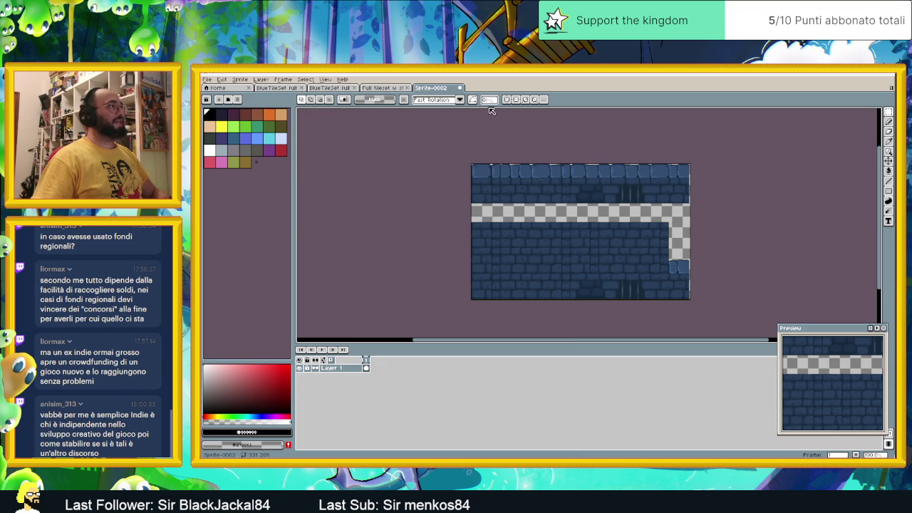
pyautogui.click(461, 88)
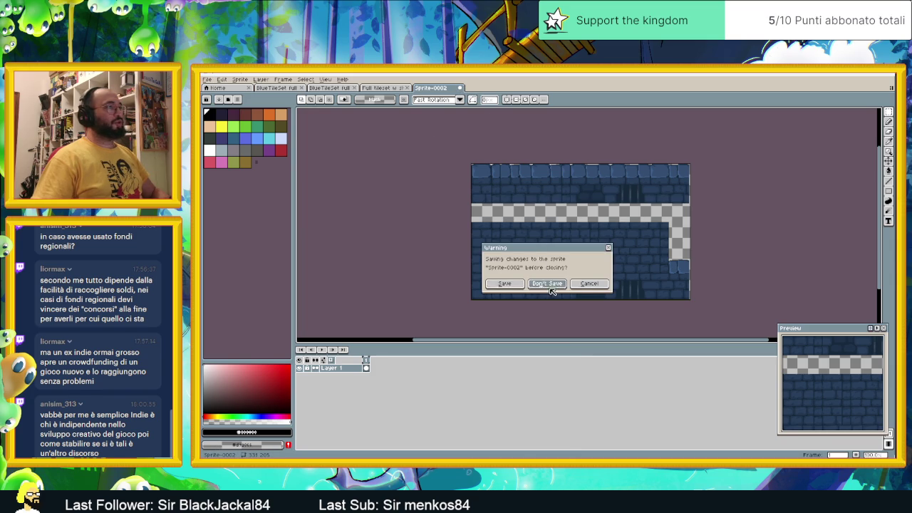
pyautogui.click(547, 283)
pyautogui.click(408, 88)
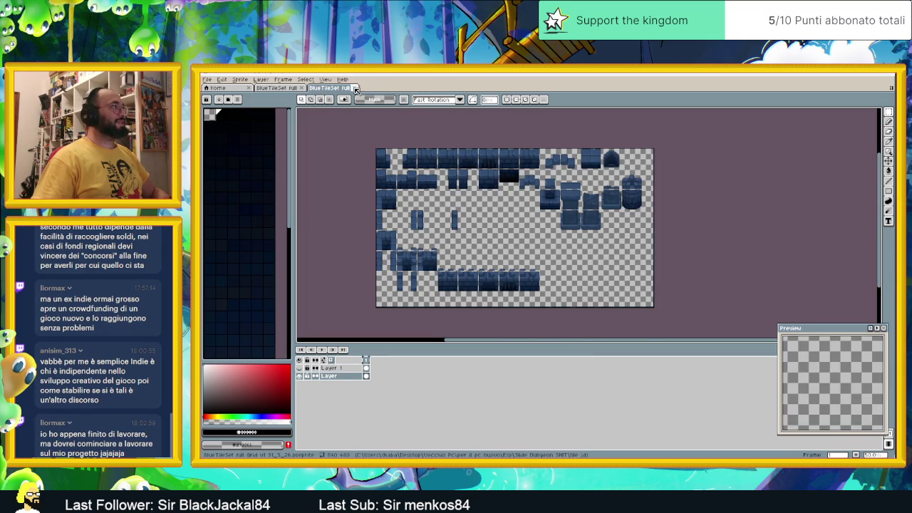
pyautogui.click(354, 88)
pyautogui.click(302, 88)
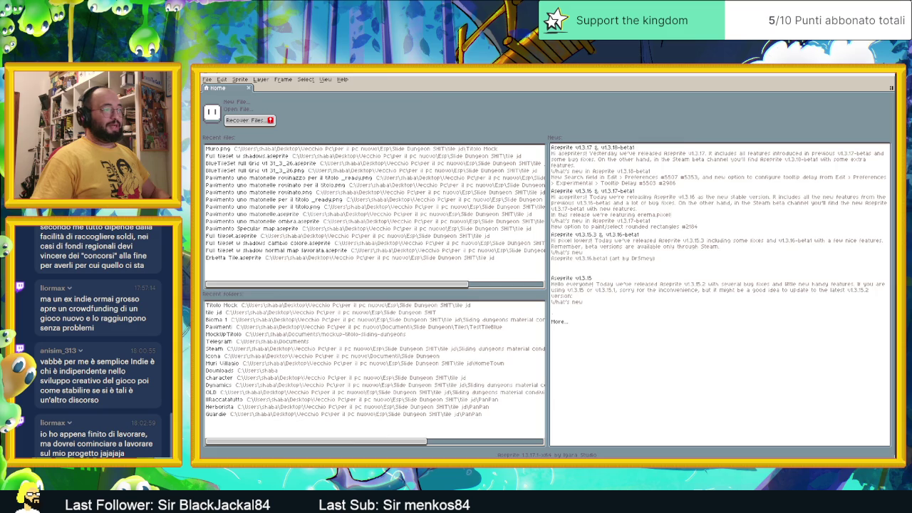
# Browse the tile jd folder and open the full tileset with shadows guide in Aseprite
pyautogui.hotkey('alt', 'Tab')
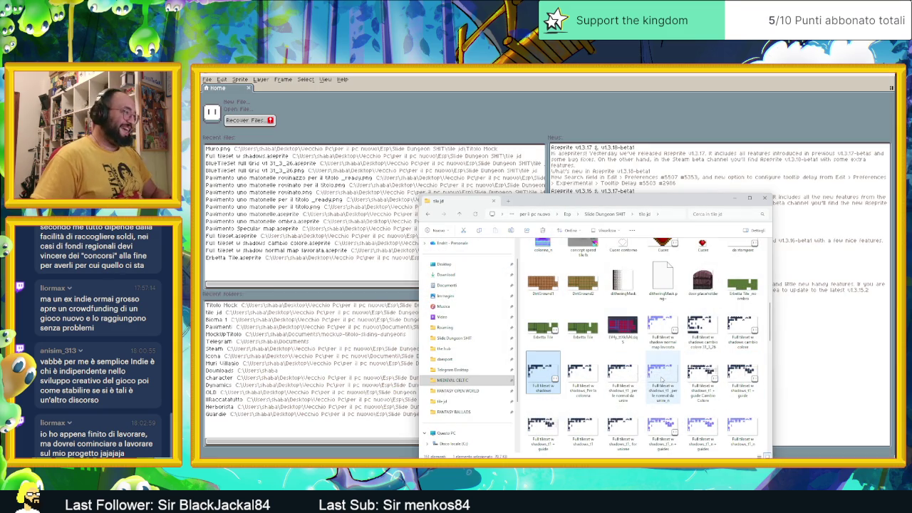
pyautogui.scroll(-2, 755, 376)
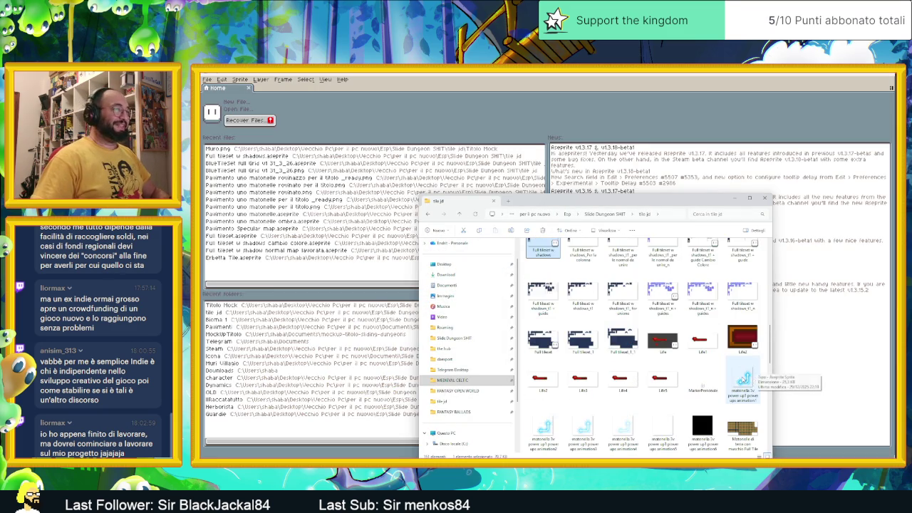
pyautogui.scroll(-5, 708, 373)
pyautogui.scroll(5, 708, 373)
pyautogui.scroll(-5, 708, 373)
pyautogui.scroll(2, 708, 373)
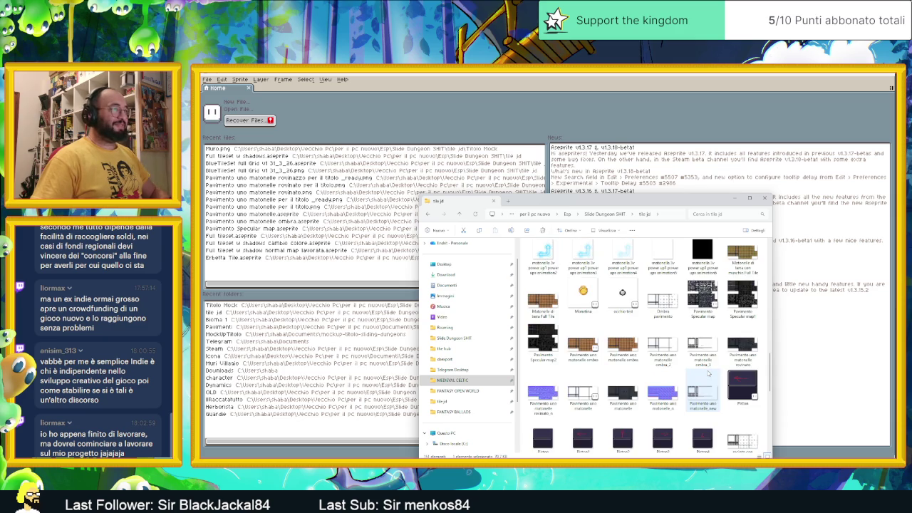
pyautogui.scroll(3, 726, 413)
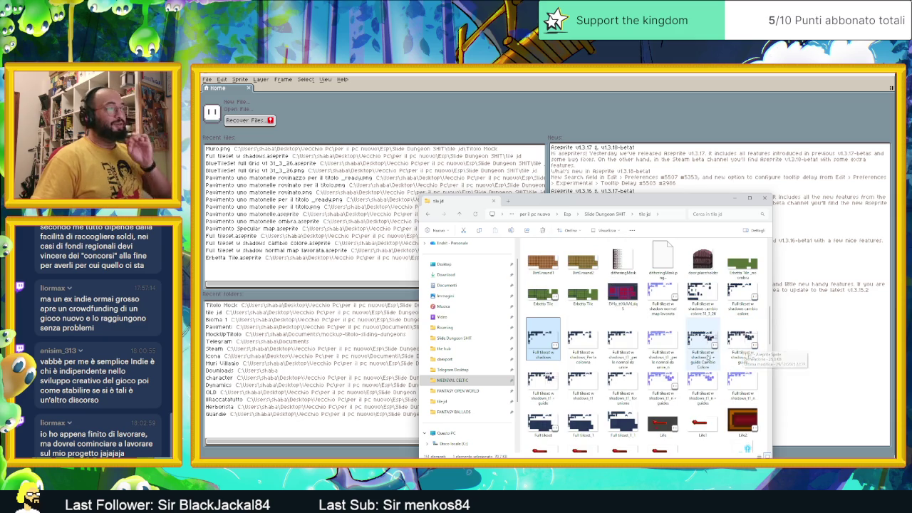
pyautogui.click(743, 336)
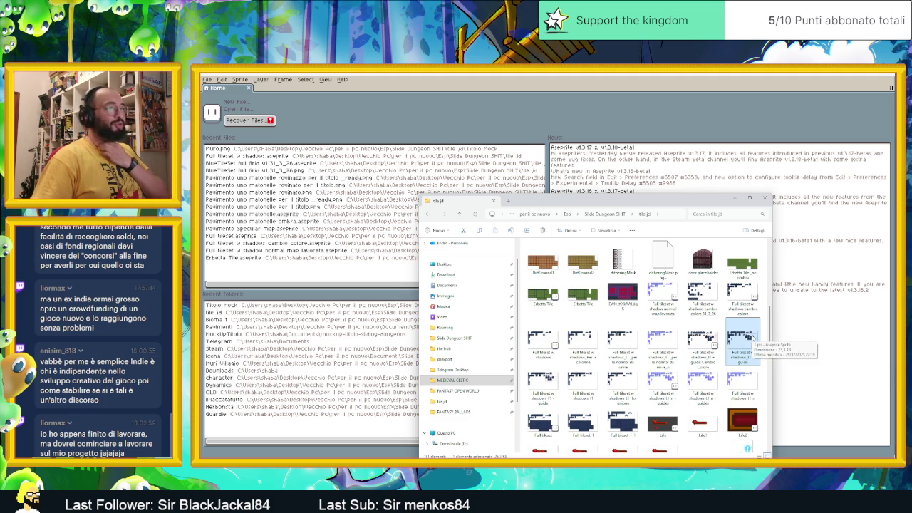
pyautogui.scroll(-3, 716, 364)
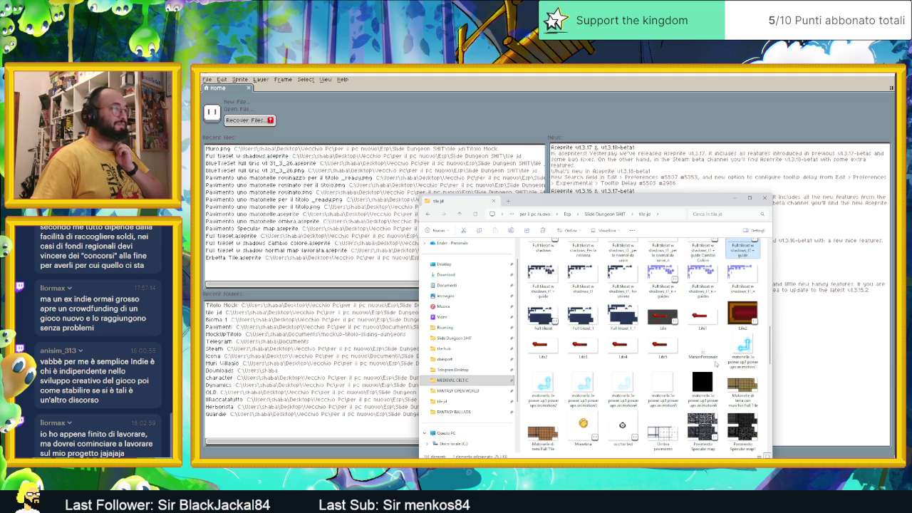
pyautogui.scroll(-3, 716, 364)
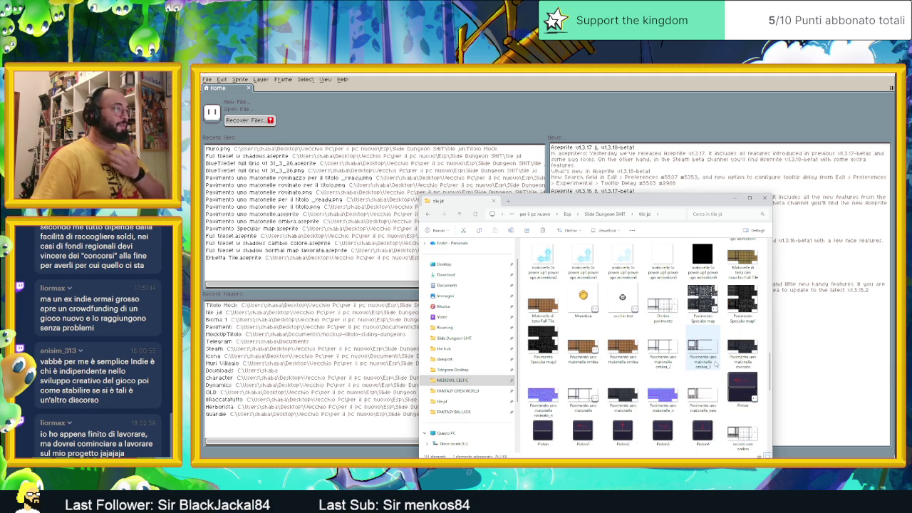
pyautogui.scroll(-3, 716, 364)
pyautogui.scroll(-3, 716, 364)
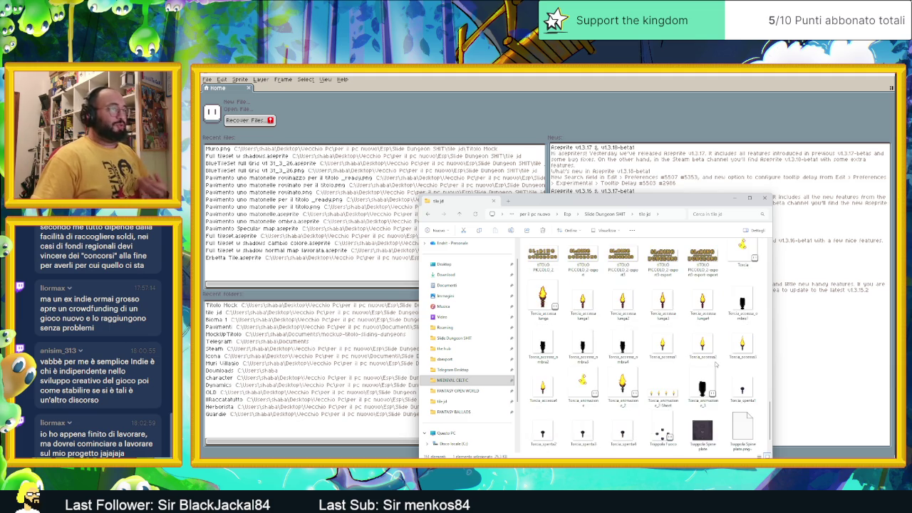
pyautogui.scroll(10, 716, 364)
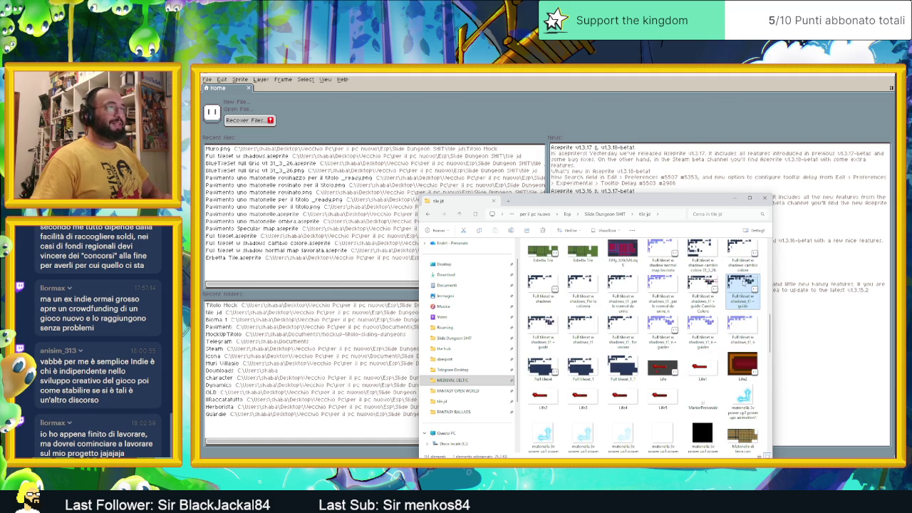
pyautogui.doubleClick(743, 289)
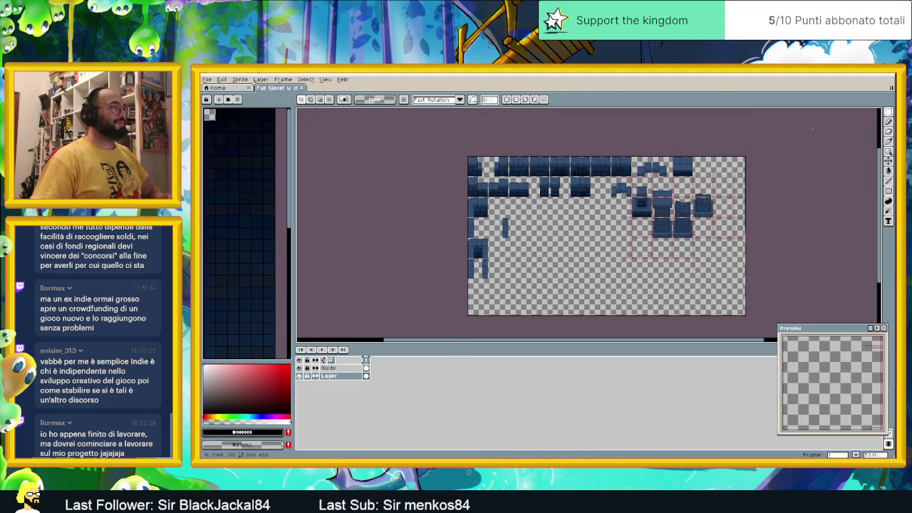
# Close the shadows guide document and return to the Aseprite tileset window
pyautogui.click(300, 88)
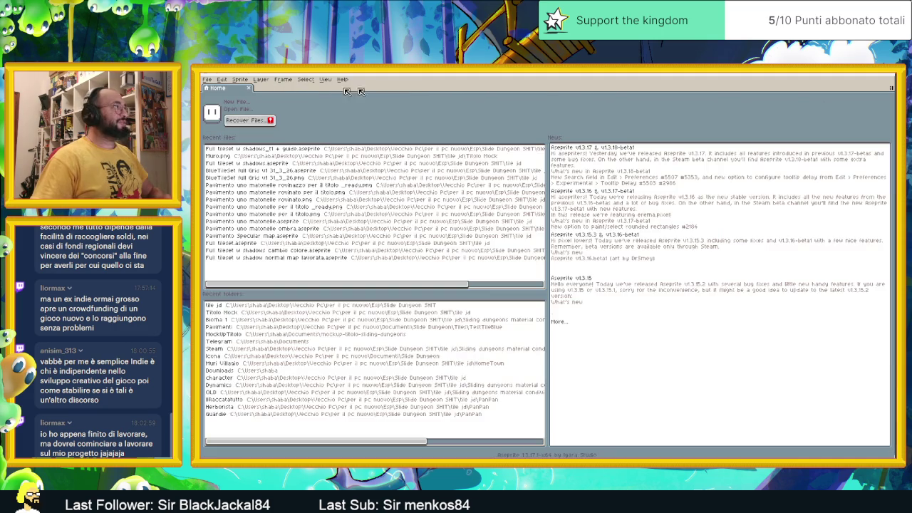
pyautogui.hotkey('alt', 'Tab')
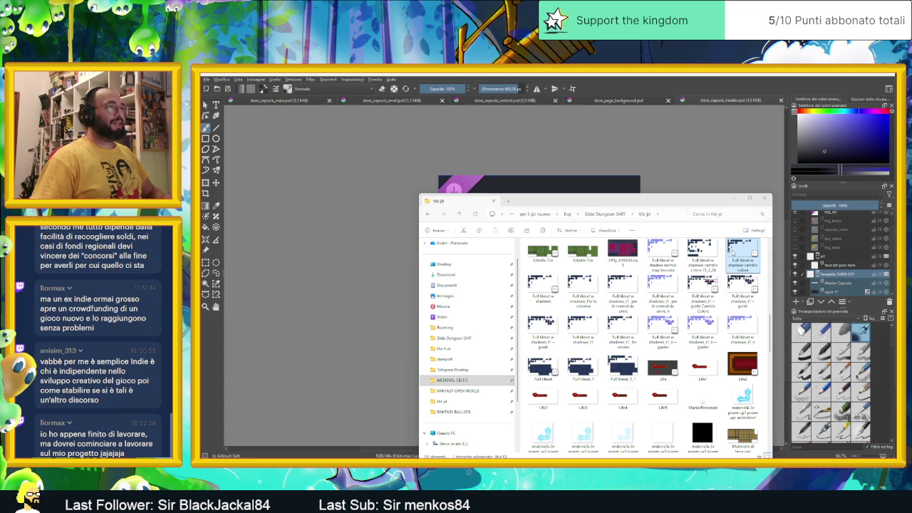
pyautogui.hotkey('alt', 'Tab')
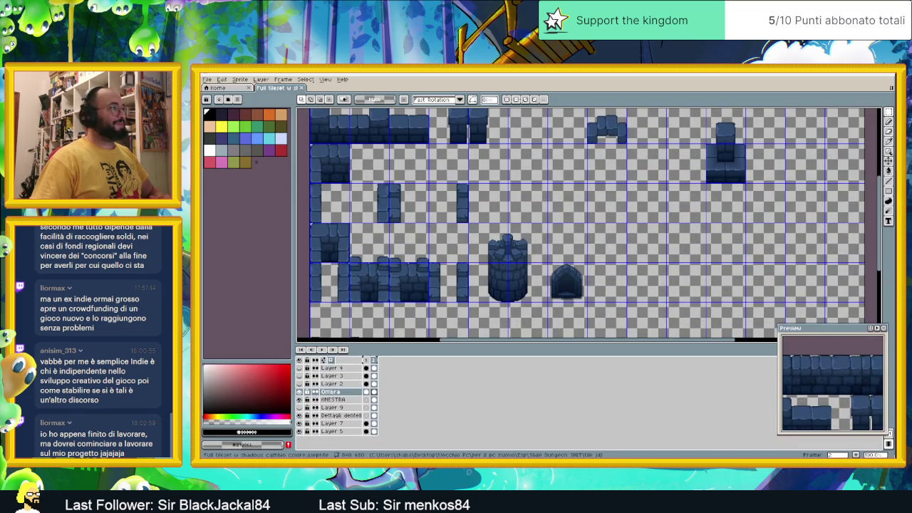
# Toggle the Ombra shadow layer off and on and review frames 1 and 2
pyautogui.scroll(-2, 639, 262)
pyautogui.moveTo(639, 262)
pyautogui.mouseDown()
pyautogui.moveTo(614, 261)
pyautogui.moveTo(595, 243)
pyautogui.mouseUp()
pyautogui.scroll(2, 608, 264)
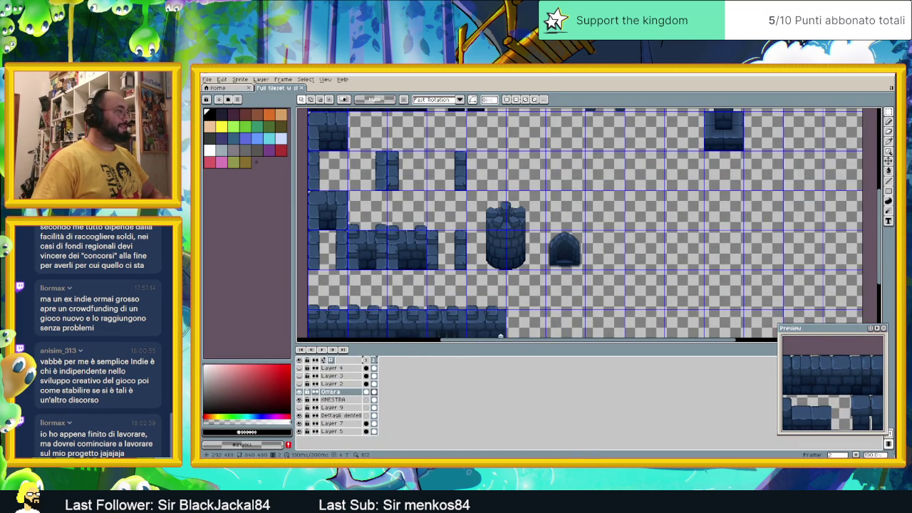
pyautogui.click(299, 392)
pyautogui.click(299, 392)
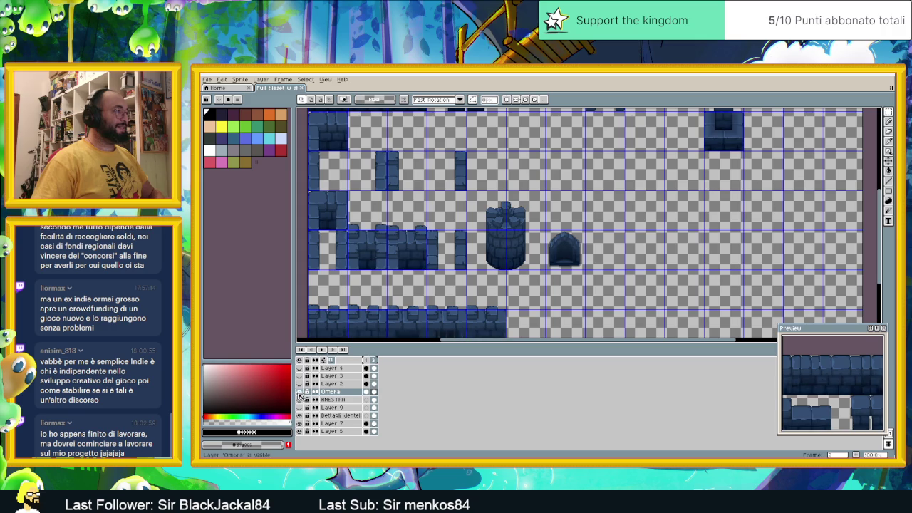
pyautogui.moveTo(644, 242); pyautogui.dragTo(623, 278)
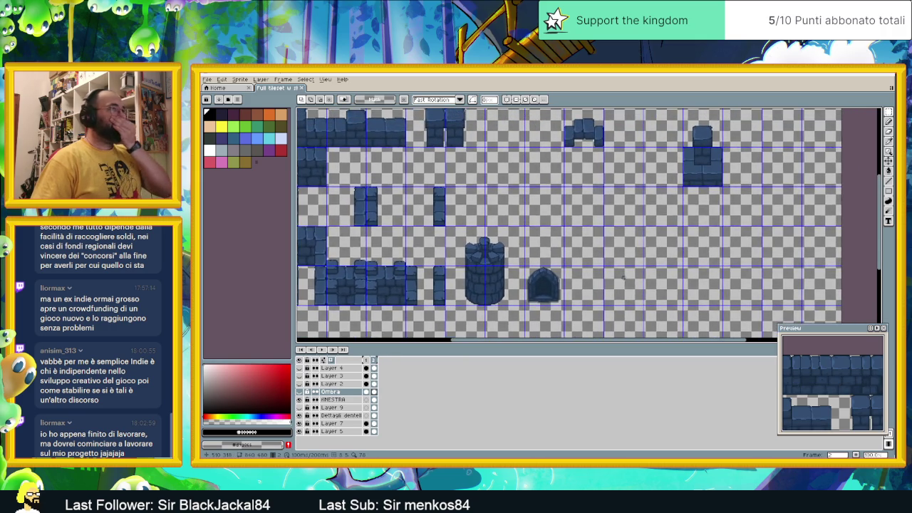
pyautogui.scroll(-3, 624, 278)
pyautogui.scroll(1, 616, 264)
pyautogui.scroll(2, 609, 251)
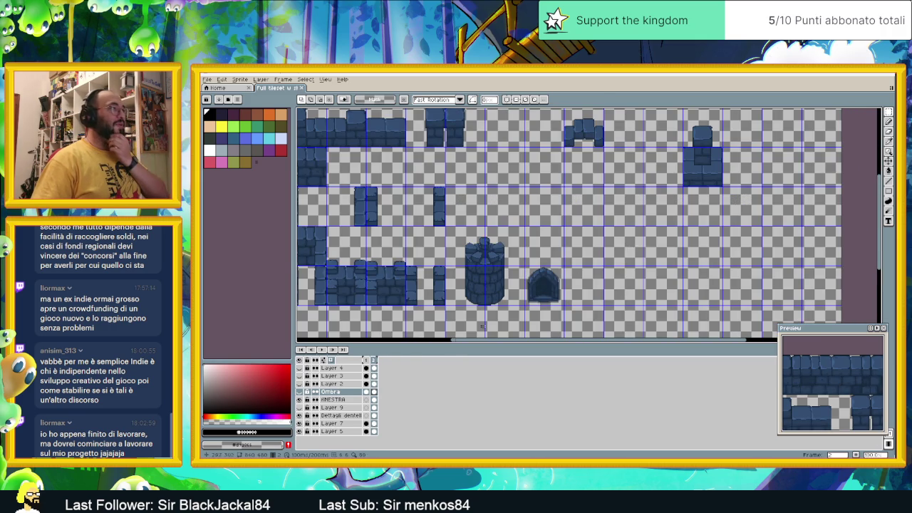
pyautogui.click(368, 360)
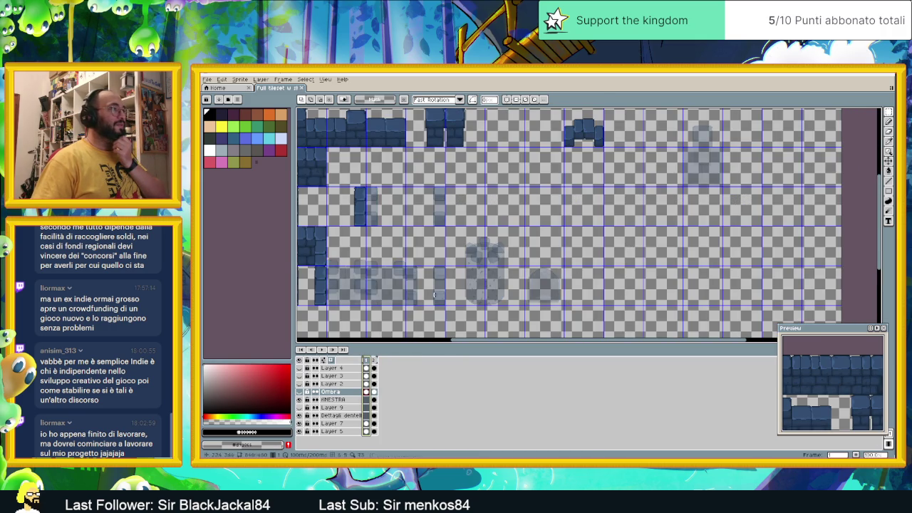
pyautogui.press('-')
pyautogui.press('-')
pyautogui.press('-')
pyautogui.press('+')
pyautogui.press('+')
pyautogui.press('+')
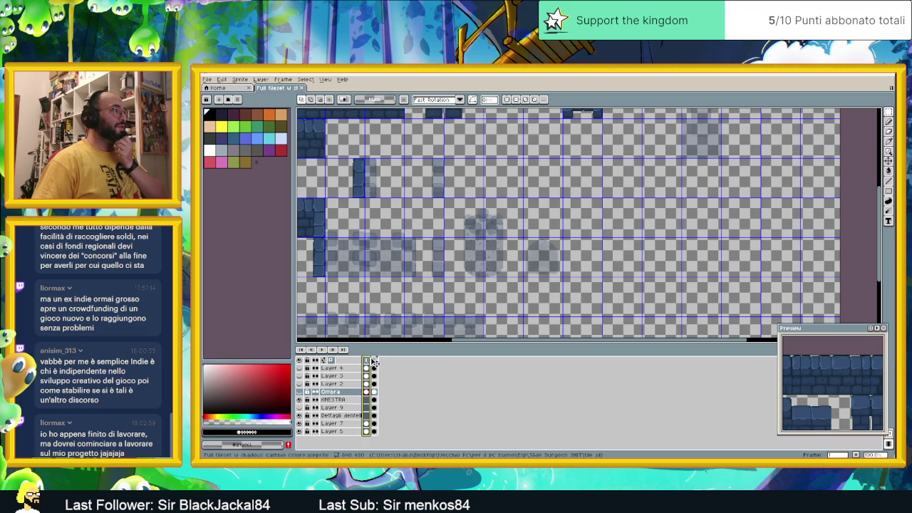
pyautogui.click(374, 360)
pyautogui.moveTo(889, 112)
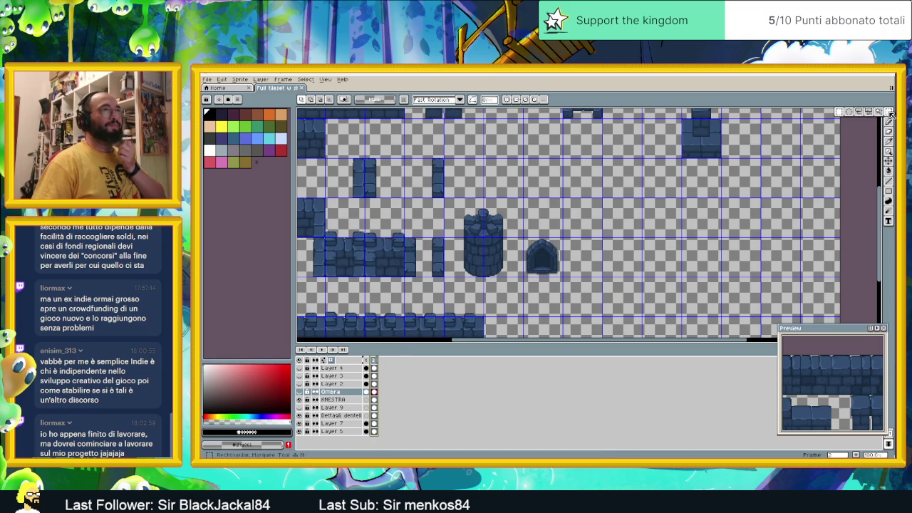
# Marquee-select the tower and arch tiles, deselect, and switch to File Explorer
pyautogui.click(839, 113)
pyautogui.moveTo(457, 198); pyautogui.dragTo(562, 279)
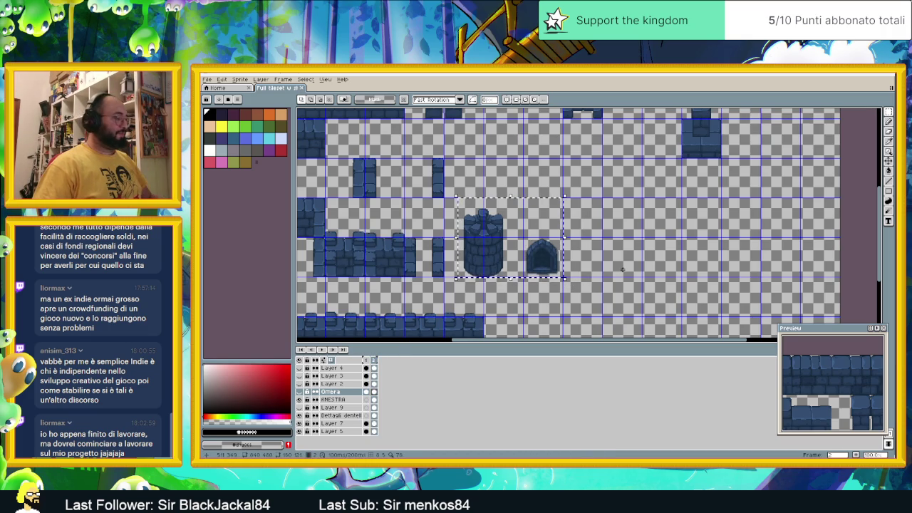
pyautogui.click(661, 241)
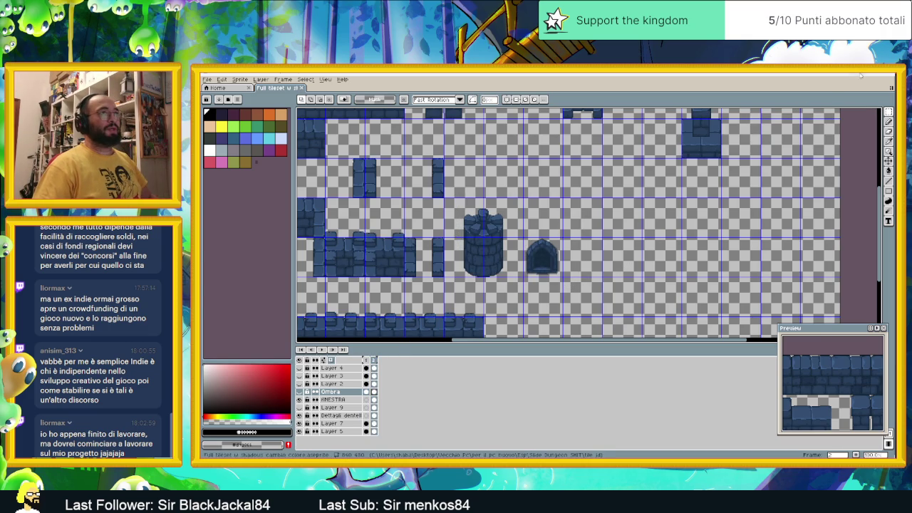
pyautogui.hotkey('alt', 'Tab')
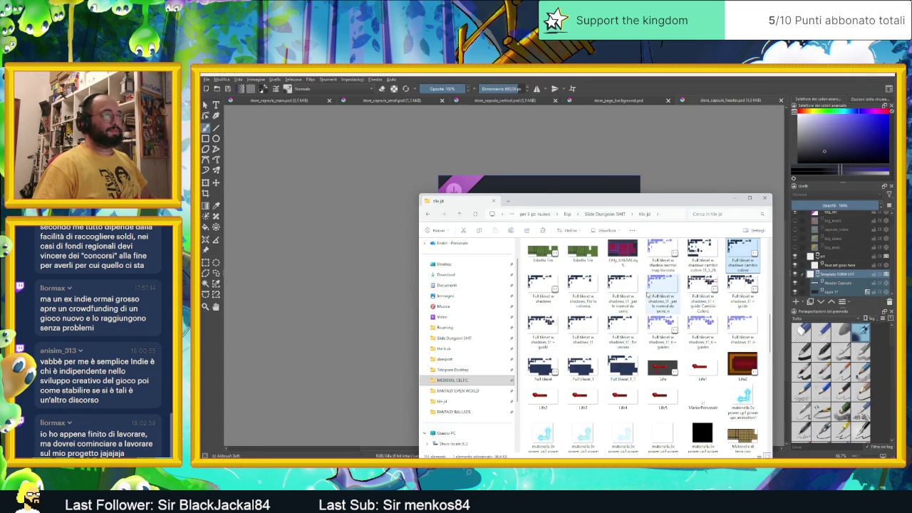
# Open the Titolo Mock folder showing Muro and four Pavimento images
pyautogui.scroll(10, 662, 295)
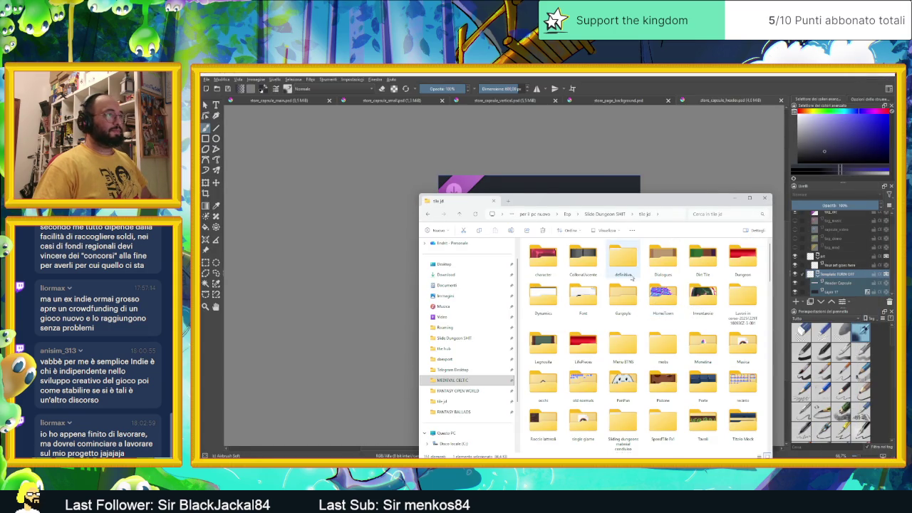
pyautogui.doubleClick(739, 420)
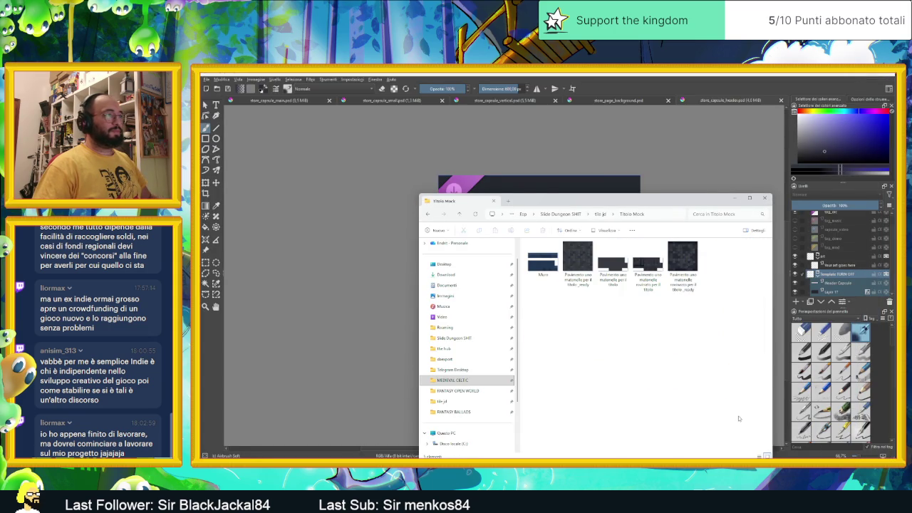
pyautogui.rightClick(662, 352)
pyautogui.moveTo(719, 391)
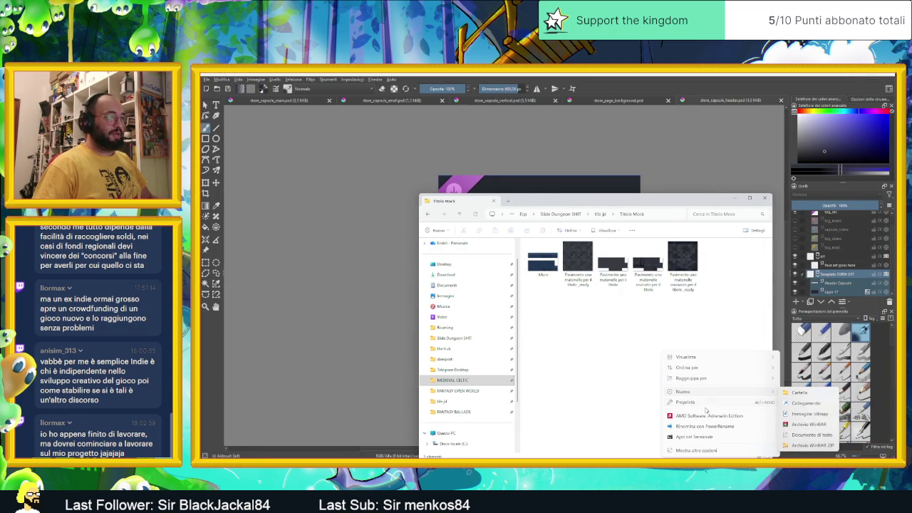
pyautogui.click(596, 352)
# Hide Explorer, minimize Krita, and return to the Aseprite tileset
pyautogui.hotkey('alt', 'Tab')
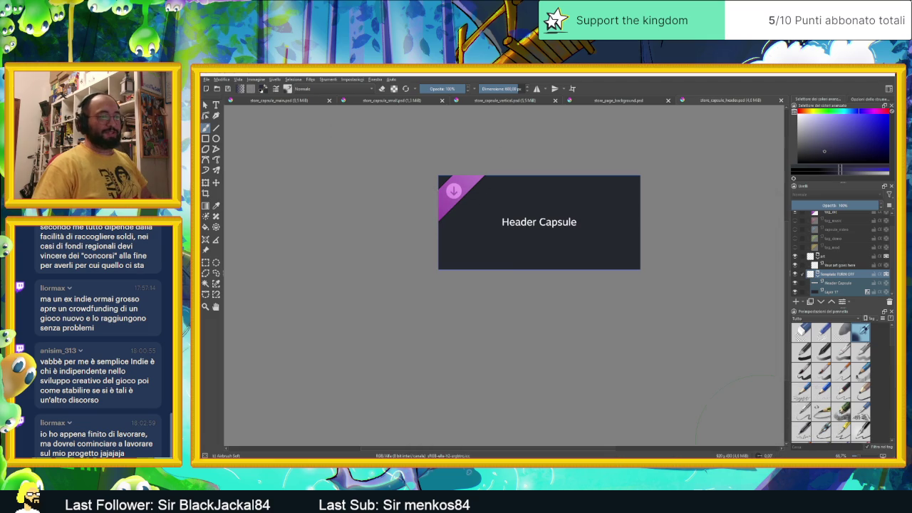
pyautogui.press('super+Down')
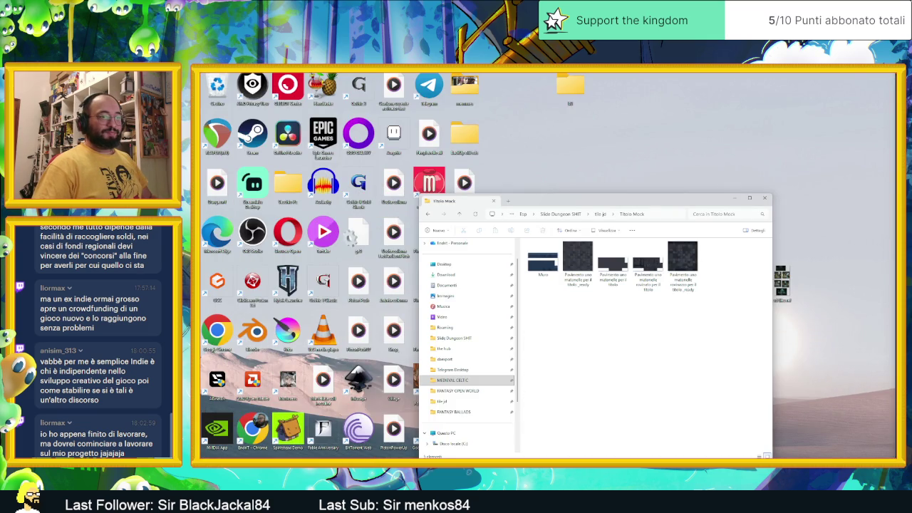
pyautogui.hotkey('alt', 'Tab')
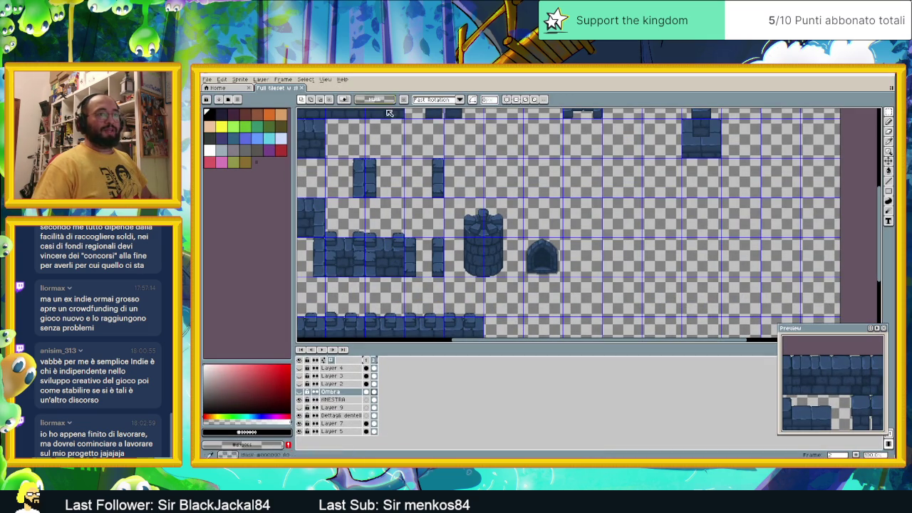
# Create a new blank 59×50 sprite, Sprite-0003, discarding a test paste
pyautogui.click(207, 79)
pyautogui.click(217, 89)
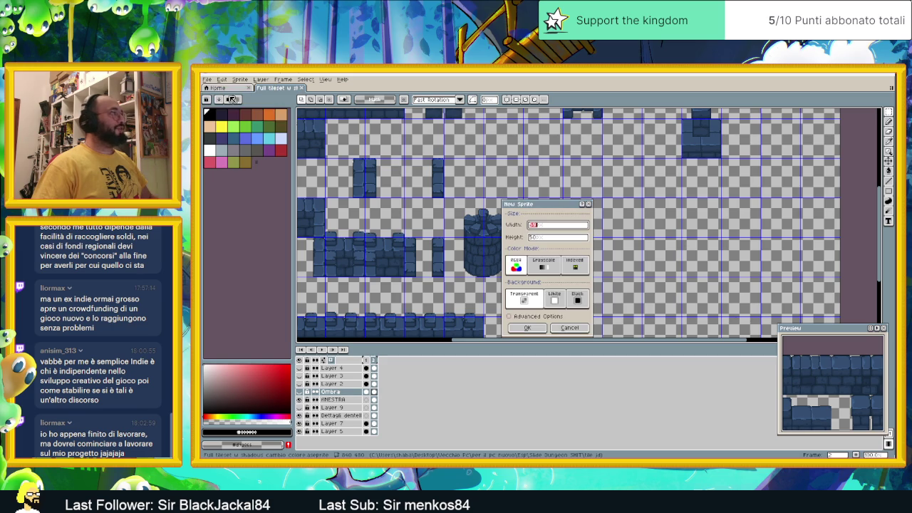
pyautogui.click(527, 326)
pyautogui.hotkey('ctrl', 'v')
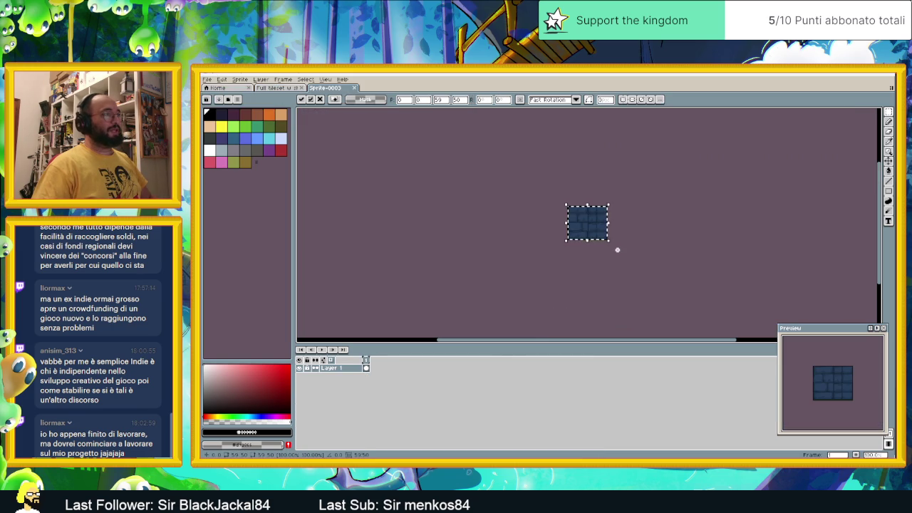
pyautogui.press('Escape')
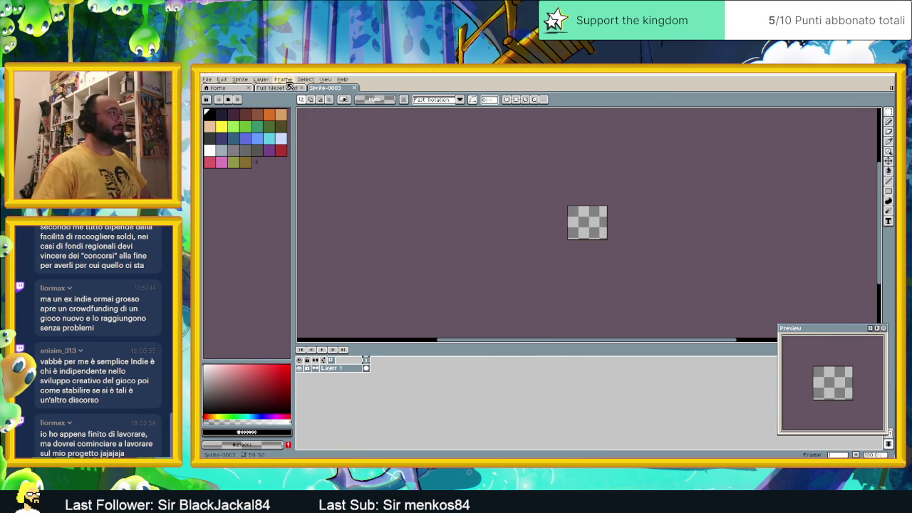
# Back in the Full tileset, toggle Layer 5's visibility and hide Layer 7
pyautogui.hotkey('ctrl', 'shift', 'Tab')
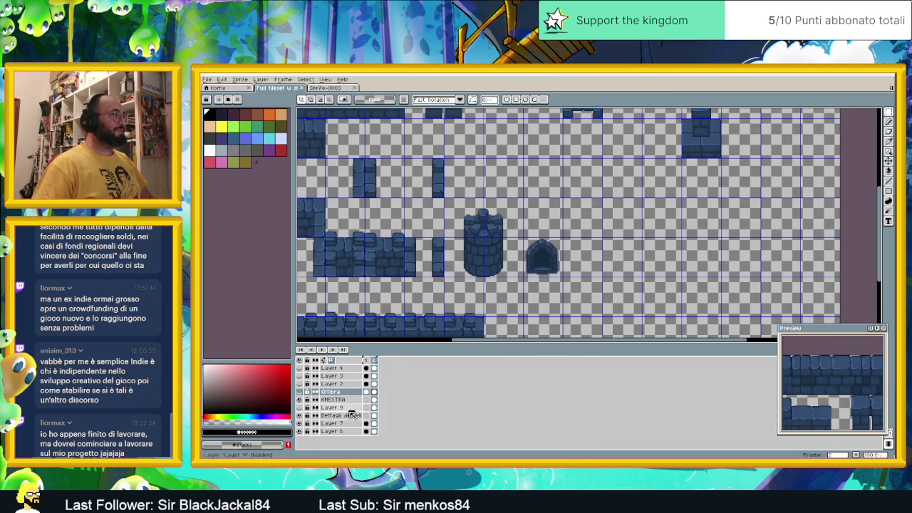
pyautogui.click(299, 431)
pyautogui.click(299, 431)
pyautogui.click(299, 431)
pyautogui.click(299, 431)
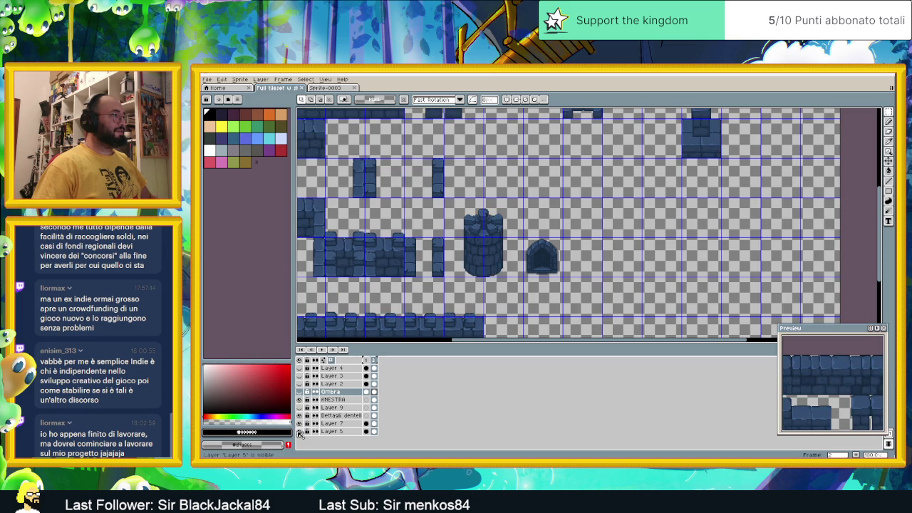
pyautogui.click(299, 423)
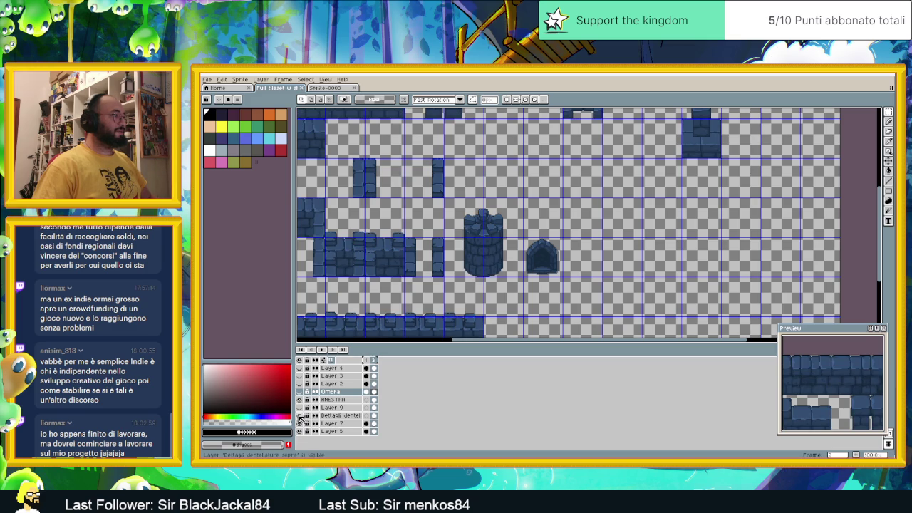
# Toggle the Dettagli dentellature and FINESTRA layers' visibility to check their content, then make FINESTRA active
pyautogui.click(299, 415)
pyautogui.click(299, 415)
pyautogui.click(299, 415)
pyautogui.click(299, 416)
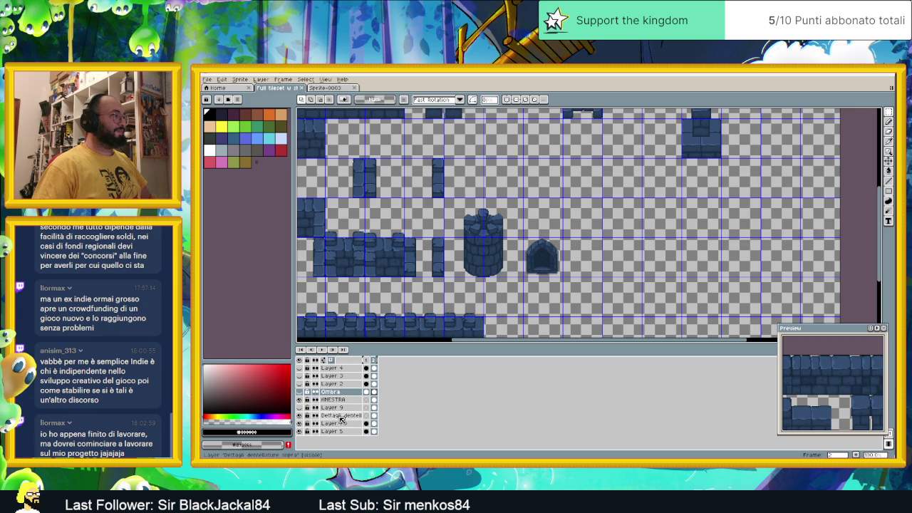
pyautogui.click(299, 399)
pyautogui.click(300, 399)
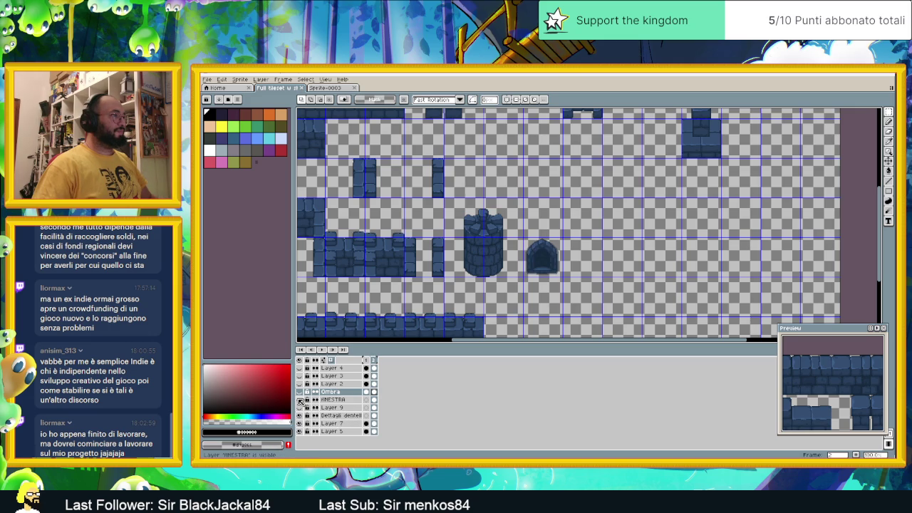
pyautogui.click(333, 399)
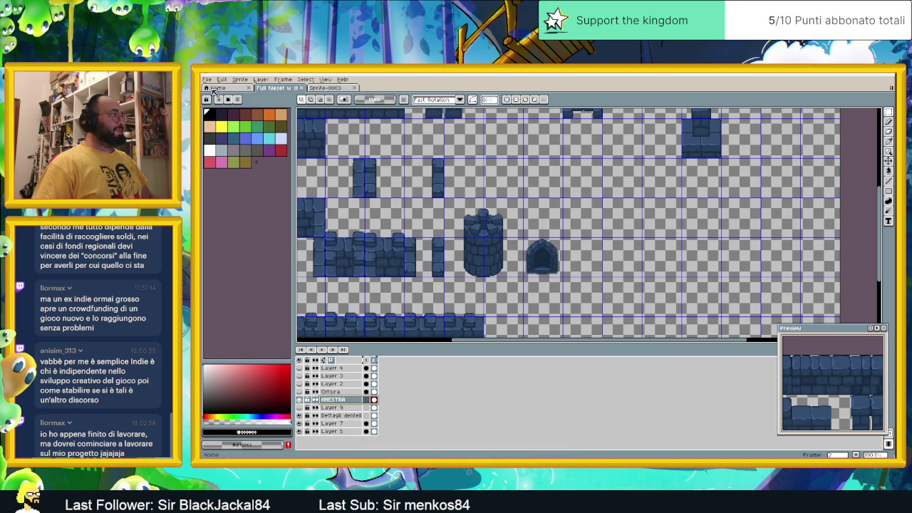
pyautogui.rightClick(345, 413)
pyautogui.press('Escape')
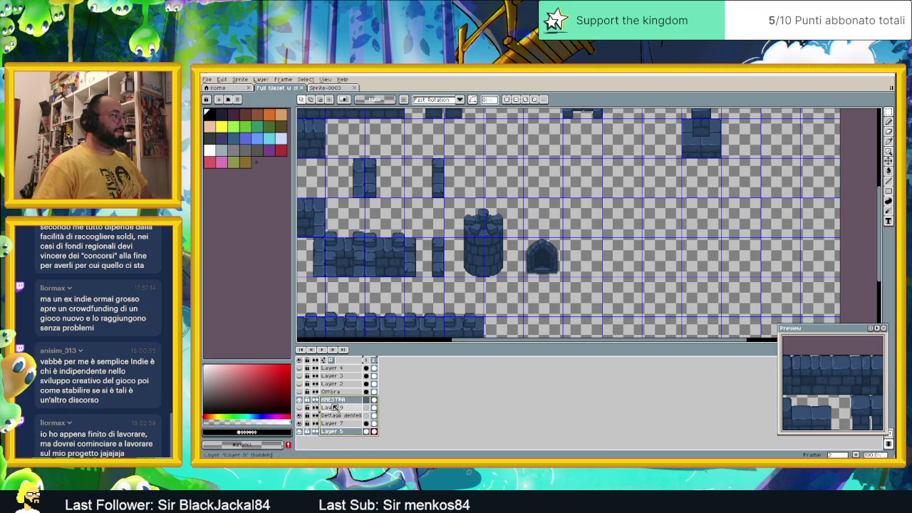
# Select the layers from FINESTRA down to Layer 5 and flatten them into one layer
pyautogui.click(341, 409)
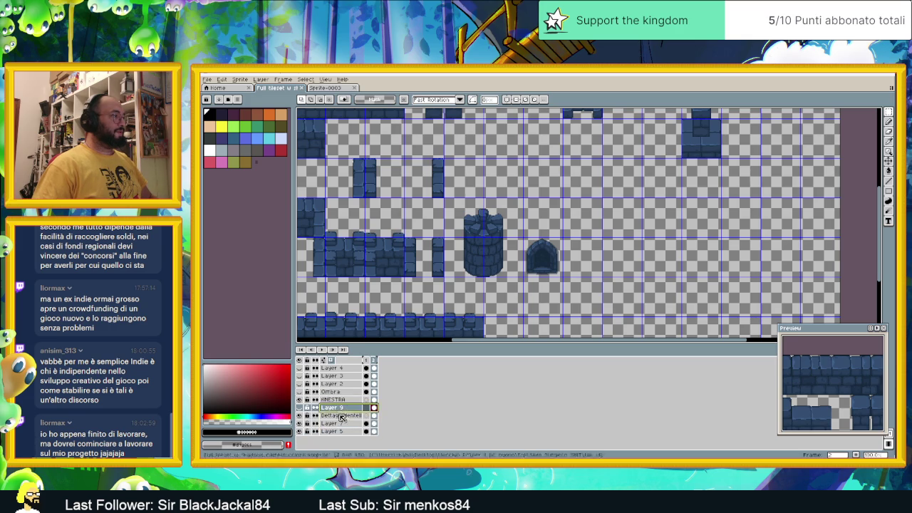
pyautogui.keyDown('ctrl'); pyautogui.click(342, 401); pyautogui.keyUp('ctrl')
pyautogui.click(343, 400)
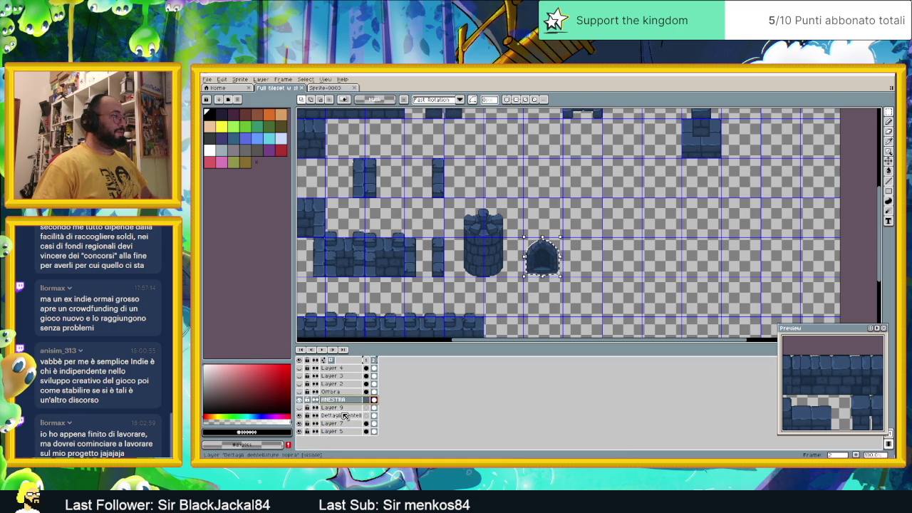
pyautogui.click(345, 416)
pyautogui.moveTo(345, 413); pyautogui.dragTo(345, 428)
pyautogui.rightClick(350, 404)
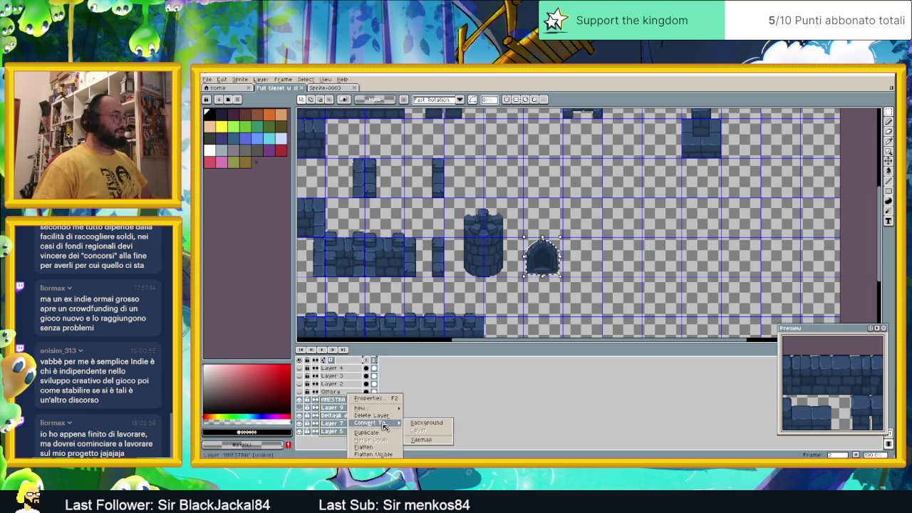
pyautogui.click(364, 447)
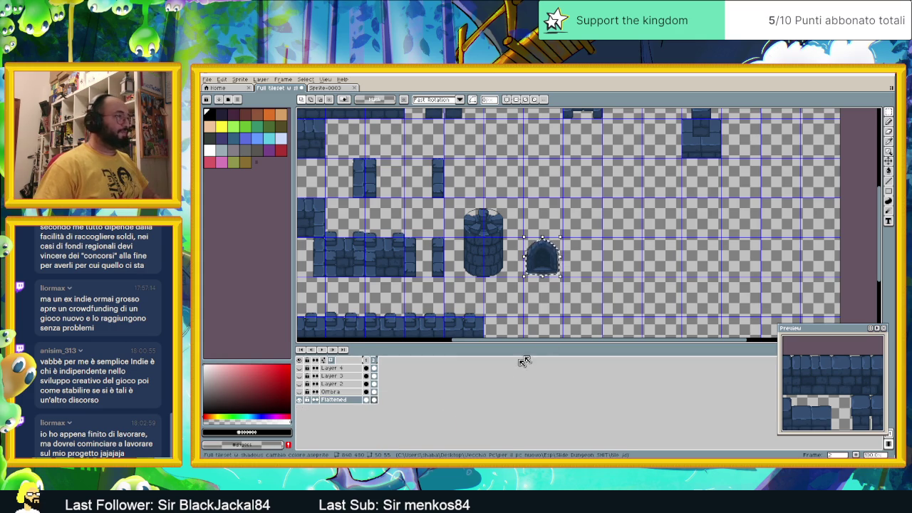
pyautogui.click(479, 208)
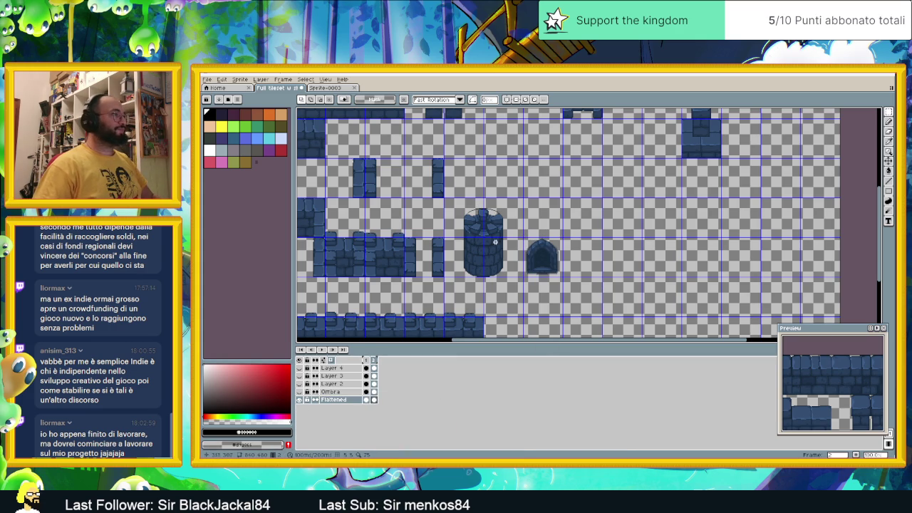
# Undo the flatten, move Layer 9 above FINESTRA, re-flatten, and marquee the tower and arch tiles
pyautogui.hotkey('ctrl', 'z')
pyautogui.hotkey('ctrl', 'z')
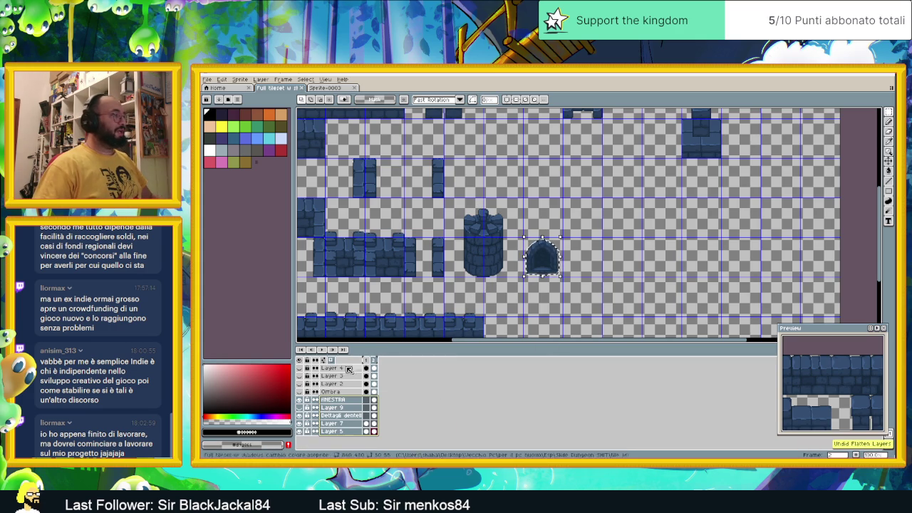
pyautogui.moveTo(317, 409); pyautogui.dragTo(356, 400)
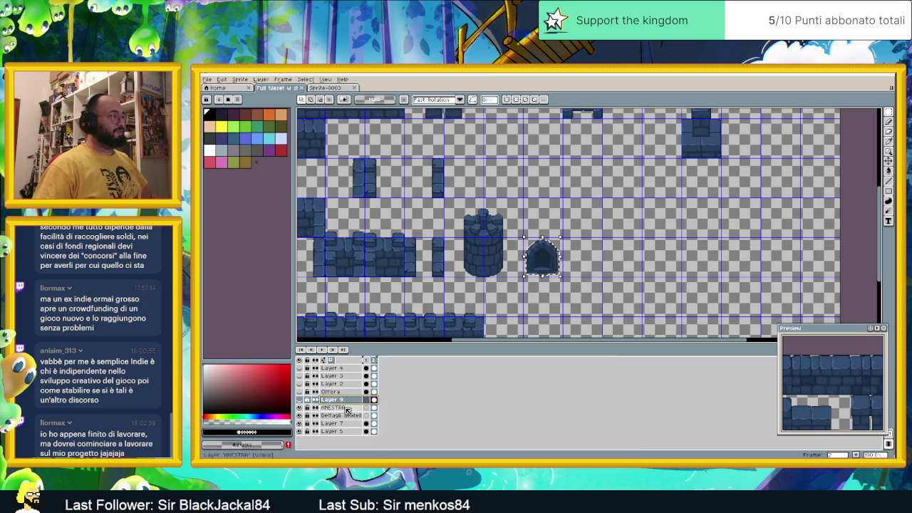
pyautogui.keyDown('shift'); pyautogui.click(334, 431); pyautogui.keyUp('shift')
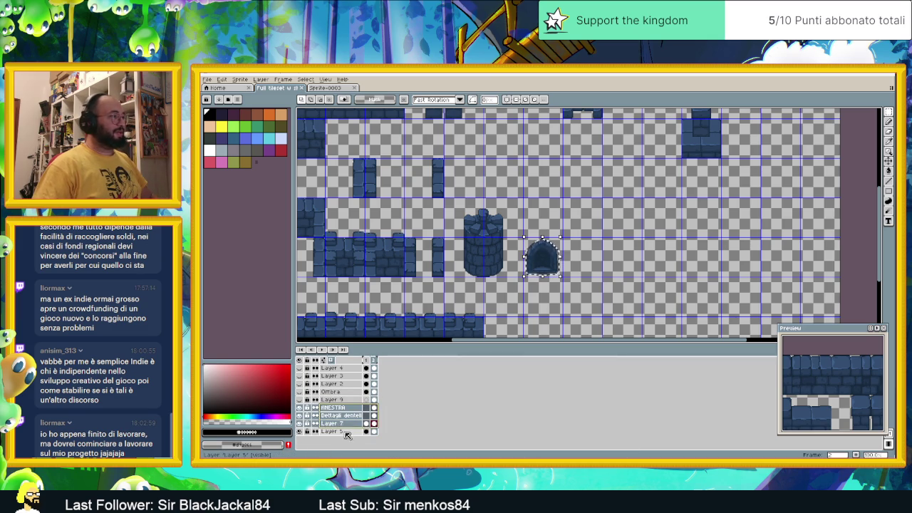
pyautogui.rightClick(342, 408)
pyautogui.moveTo(363, 407)
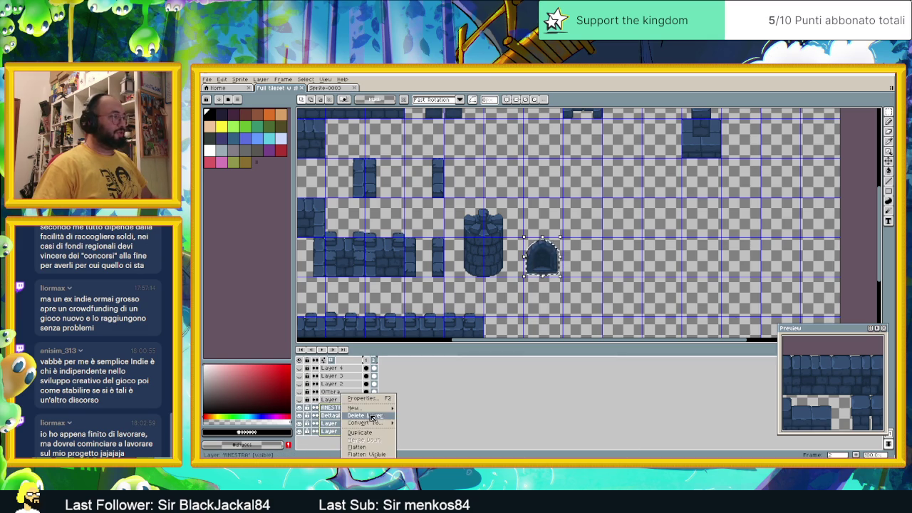
pyautogui.click(370, 447)
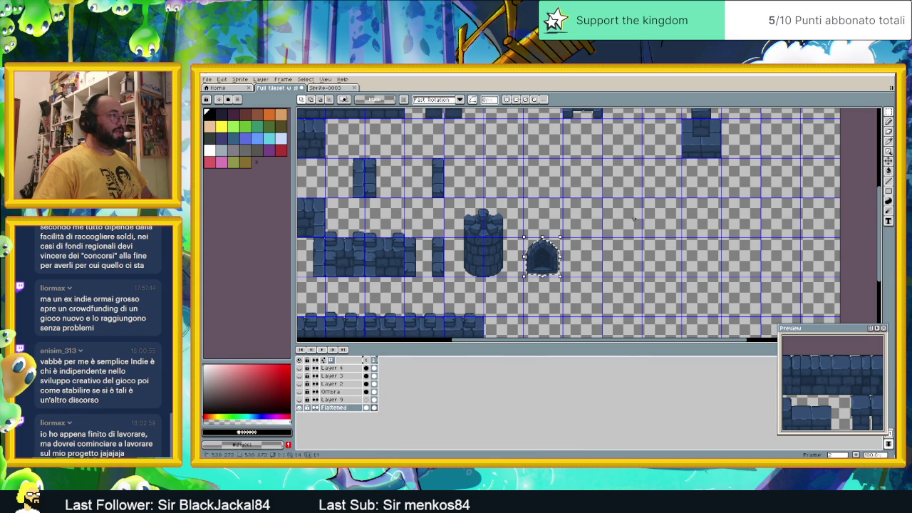
pyautogui.moveTo(571, 193); pyautogui.dragTo(458, 279)
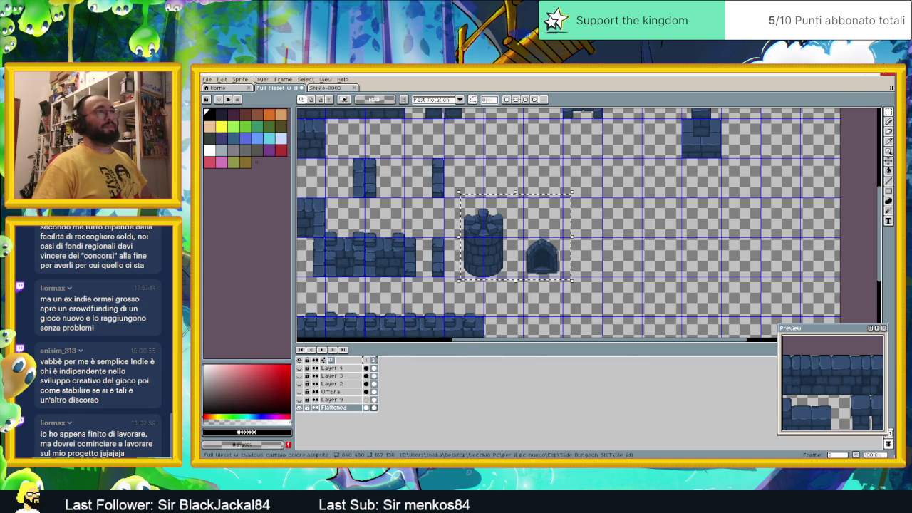
# Quit Aseprite without saving the tileset changes and relaunch it
pyautogui.hotkey('ctrl', 'q')
pyautogui.click(562, 284)
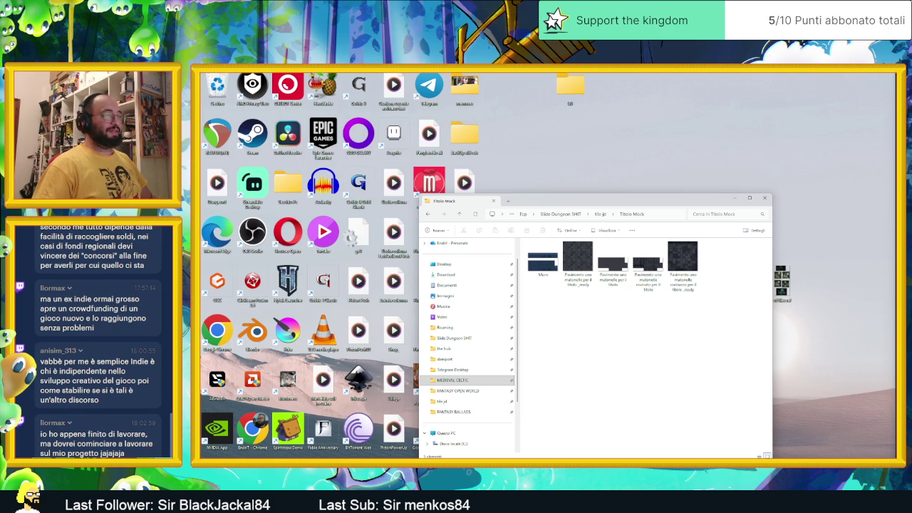
pyautogui.press('super')
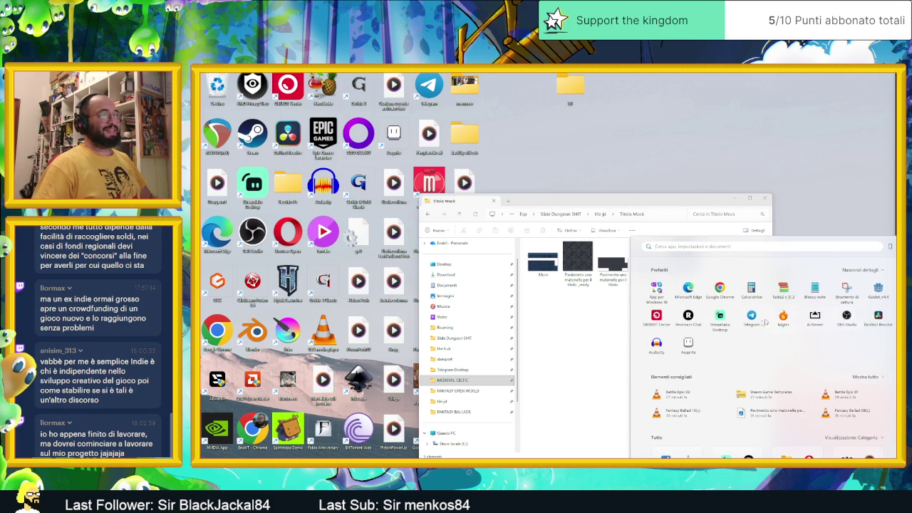
pyautogui.click(688, 344)
# Create a new default-size sprite and paste the tower and arch tiles into it
pyautogui.click(206, 79)
pyautogui.click(217, 88)
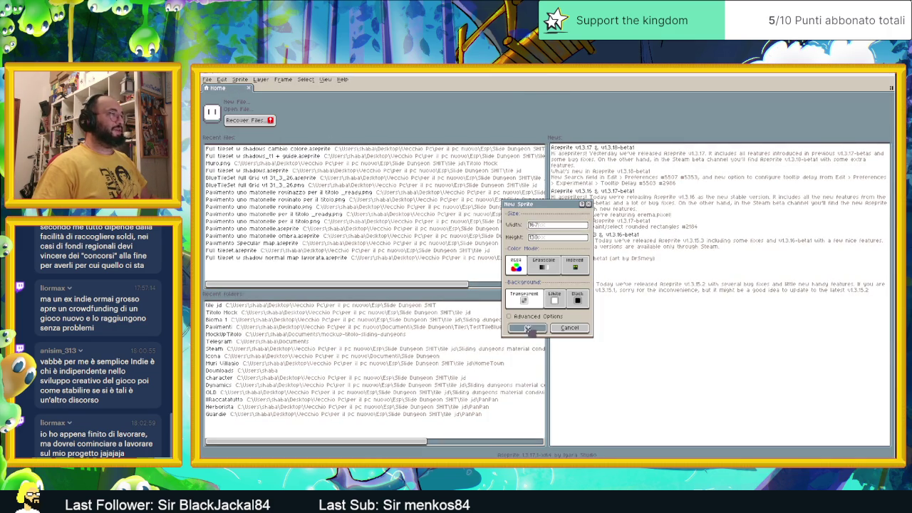
pyautogui.click(527, 319)
pyautogui.hotkey('ctrl', 'v')
pyautogui.scroll(1, 636, 222)
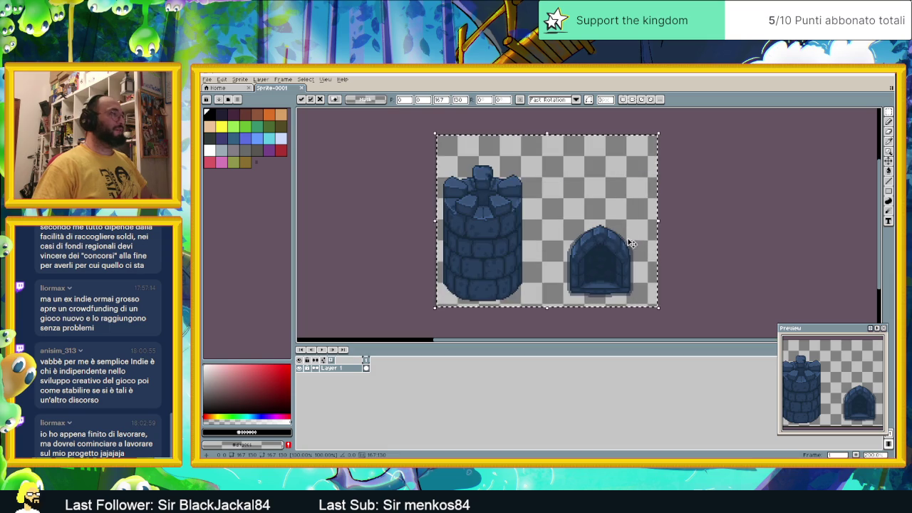
pyautogui.hotkey('ctrl', 'd')
pyautogui.click(207, 79)
pyautogui.moveTo(217, 145)
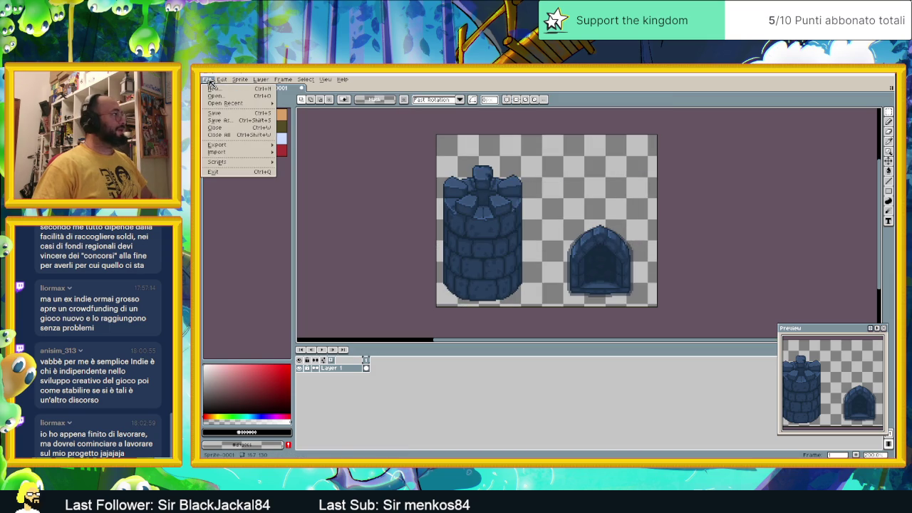
# Set the export destination to the tile jd > Titolo Mock folder
pyautogui.click(303, 146)
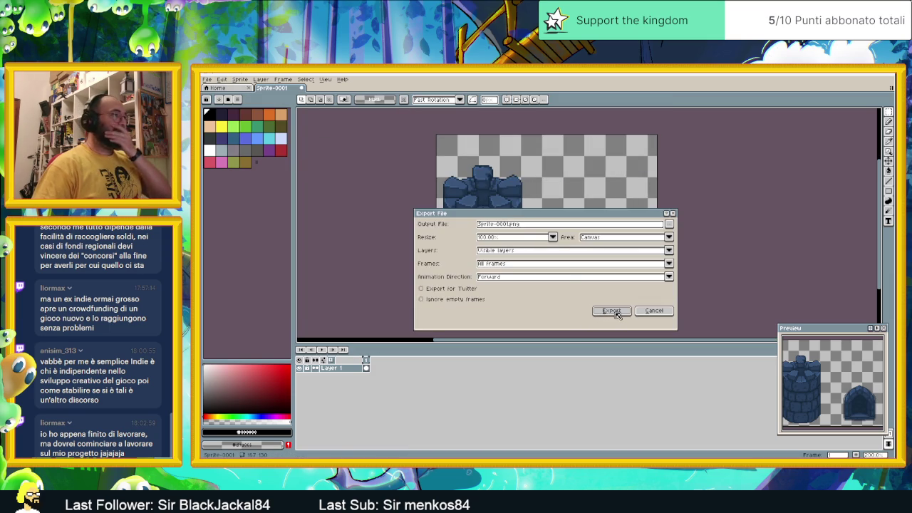
pyautogui.click(670, 224)
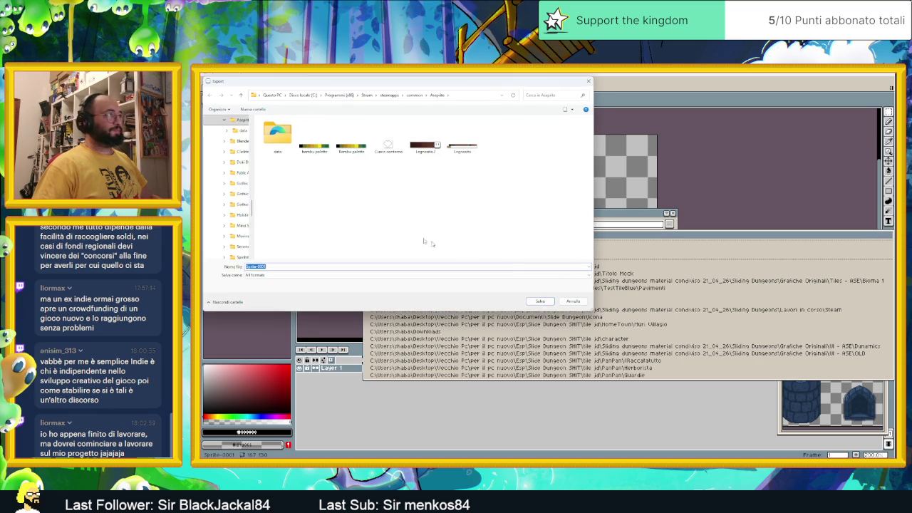
pyautogui.scroll(10, 222, 235)
pyautogui.click(222, 238)
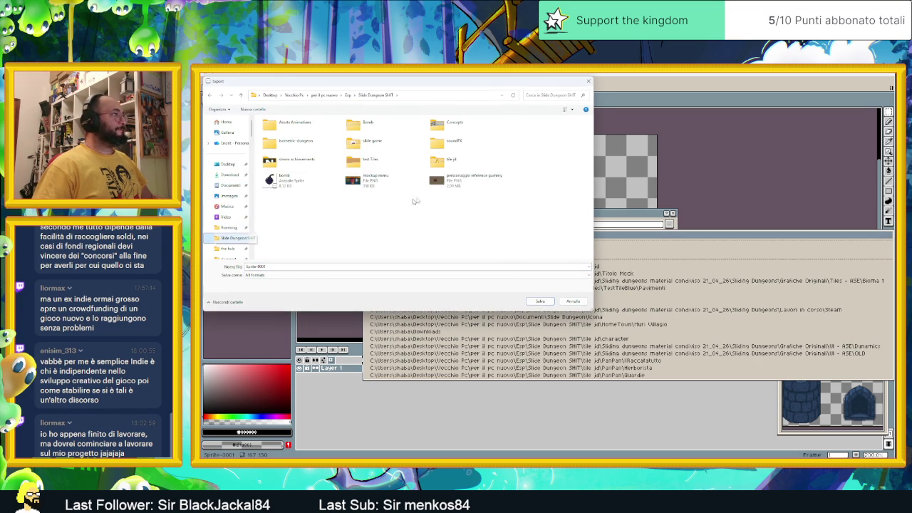
pyautogui.scroll(-10, 414, 171)
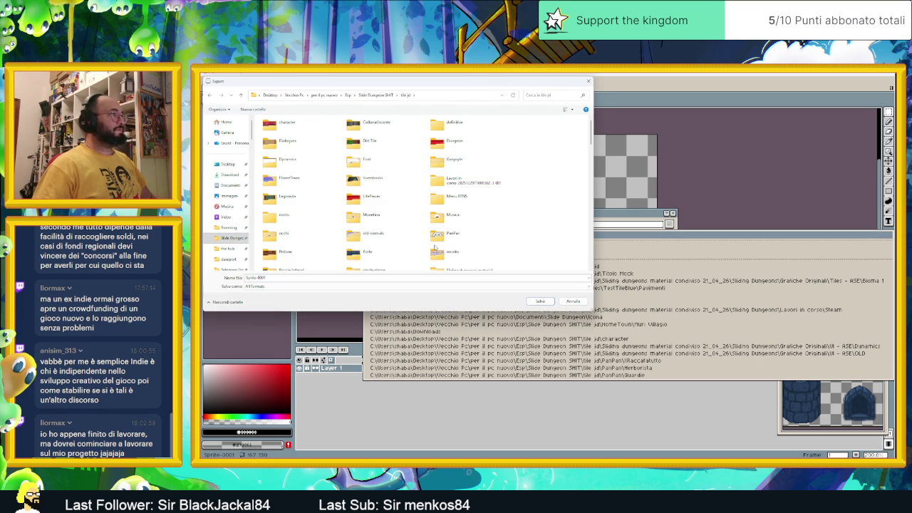
pyautogui.click(443, 235)
pyautogui.scroll(-2, 443, 235)
pyautogui.click(456, 141)
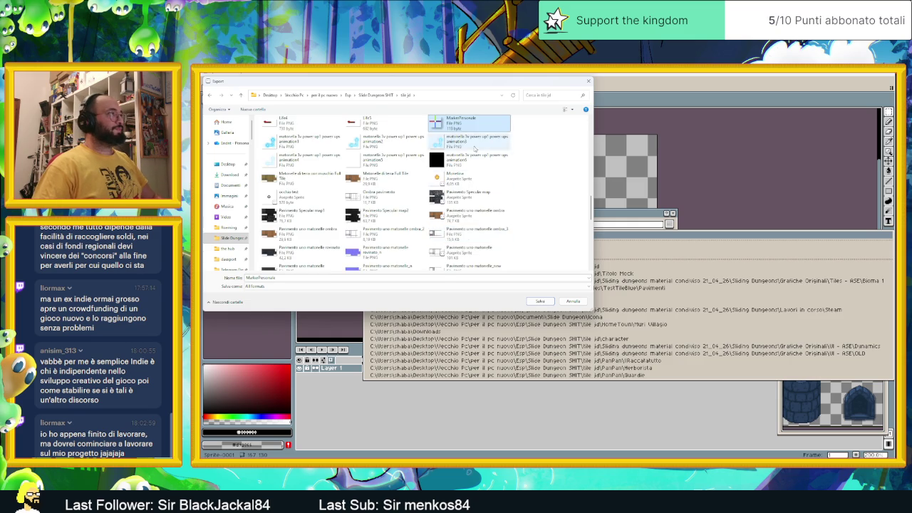
pyautogui.scroll(5, 460, 164)
pyautogui.scroll(5, 460, 183)
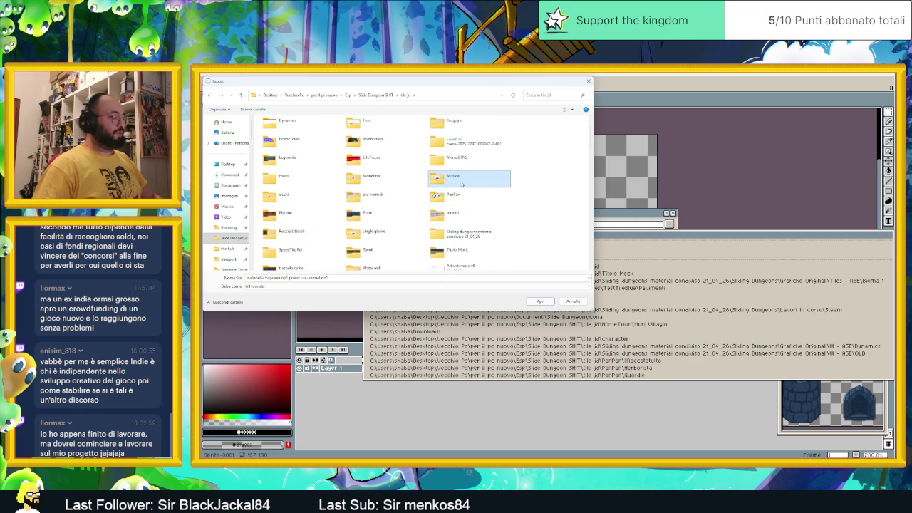
pyautogui.click(374, 252)
pyautogui.doubleClick(460, 253)
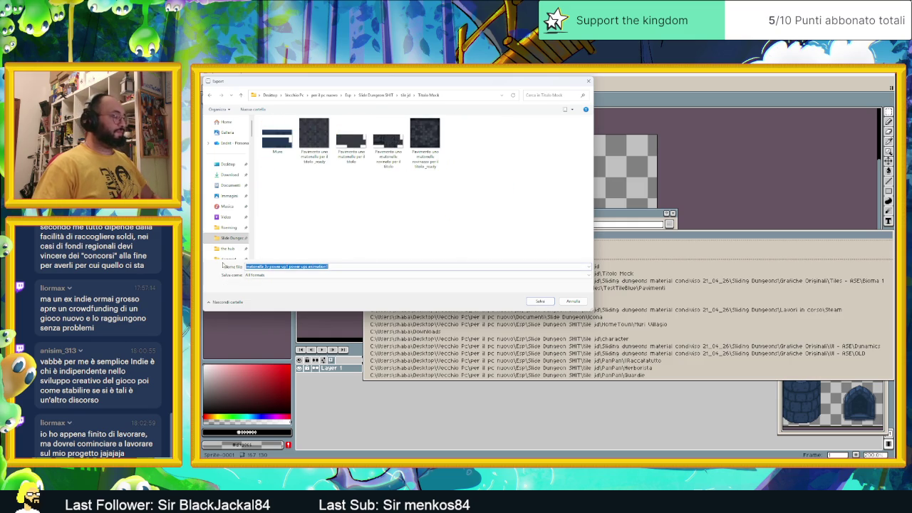
# Name the file Elementi ornati and export the sprite as PNG
pyautogui.write('Dannati')
pyautogui.write('ti cima')
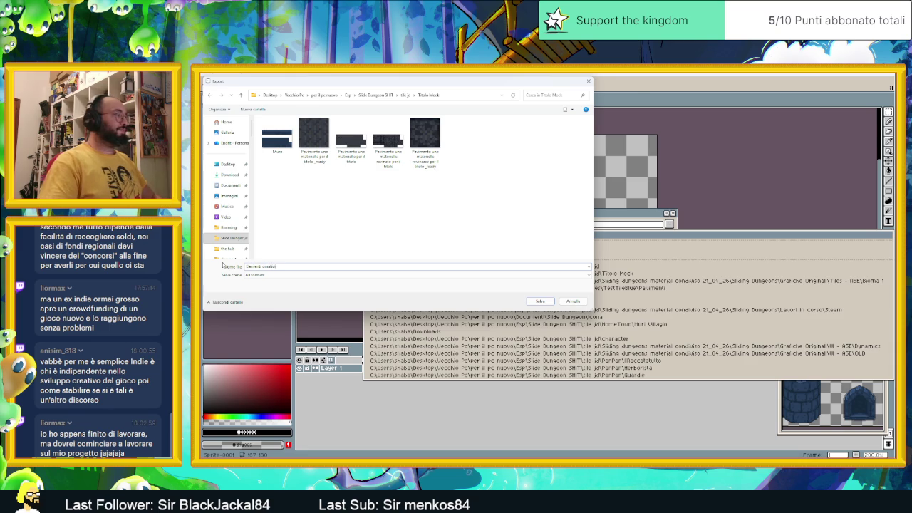
pyautogui.press('Return')
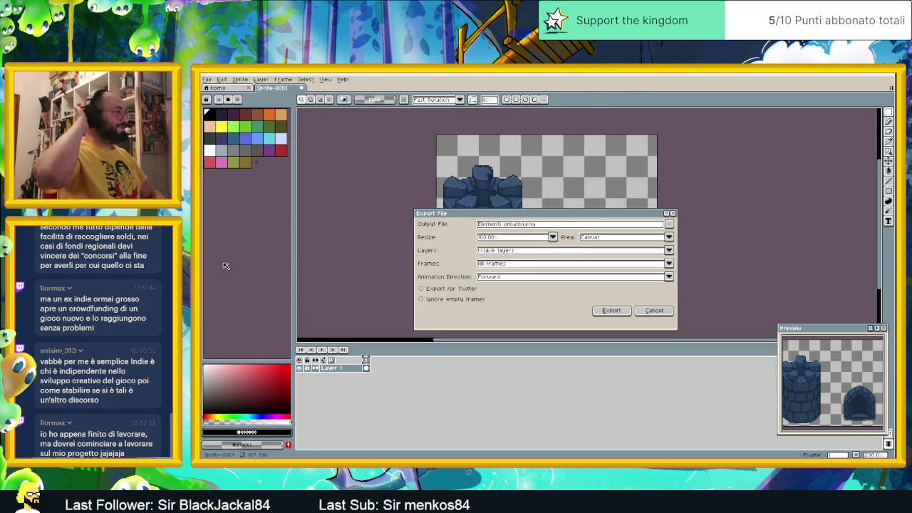
pyautogui.click(611, 311)
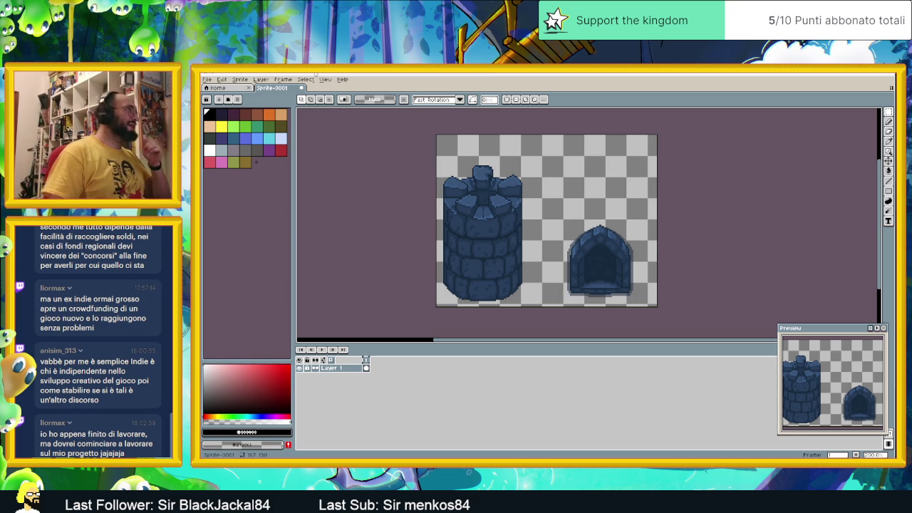
# Close the Sprite-0001 tab without saving and switch from Aseprite to the Titolo Mock folder
pyautogui.click(301, 87)
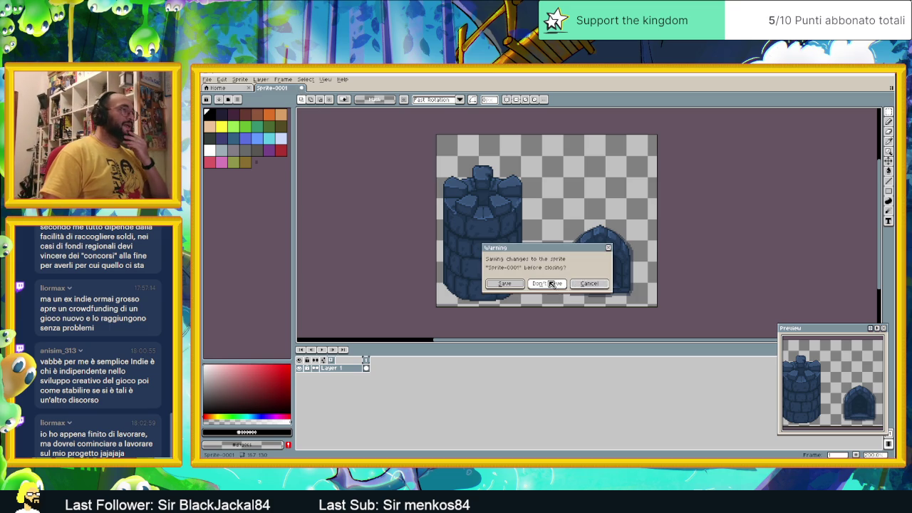
pyautogui.click(546, 284)
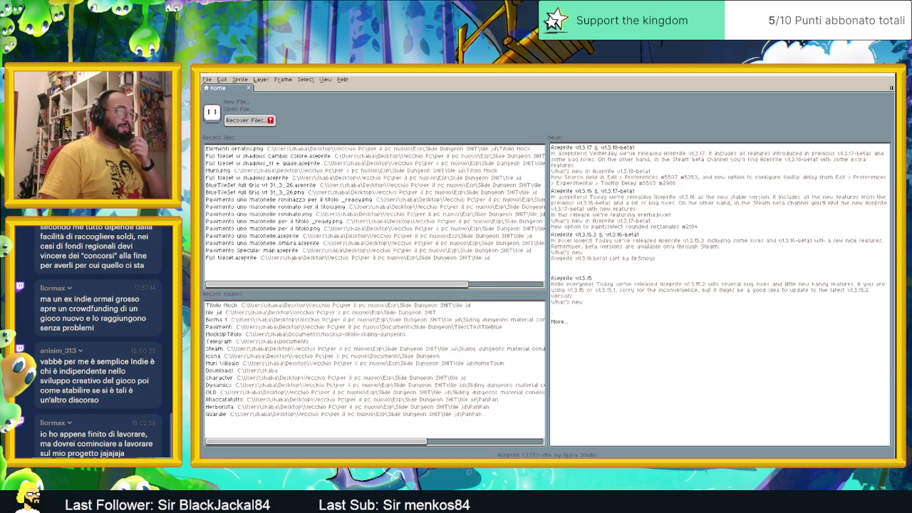
pyautogui.hotkey('alt', 'F4')
pyautogui.press('Return')
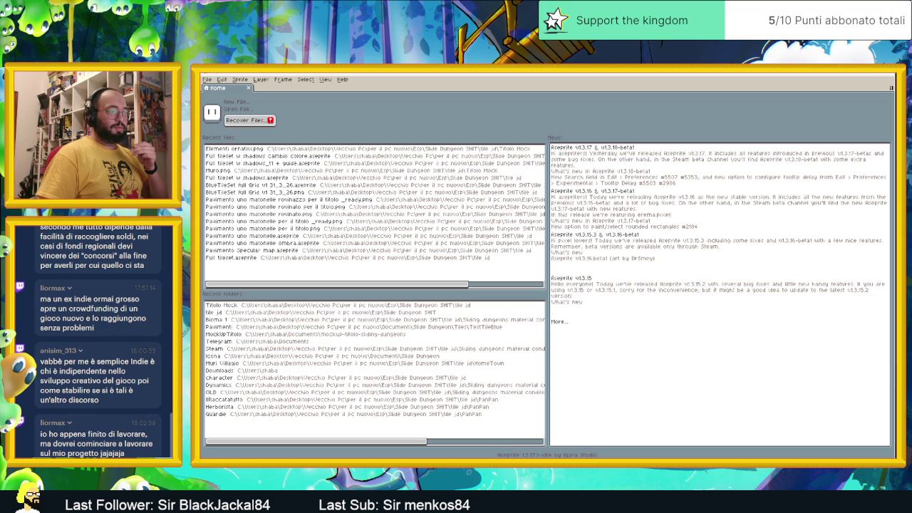
pyautogui.hotkey('ctrl', 'q')
pyautogui.keyDown('ctrl'); pyautogui.click(540, 271); pyautogui.keyUp('ctrl')
pyautogui.press('Return')
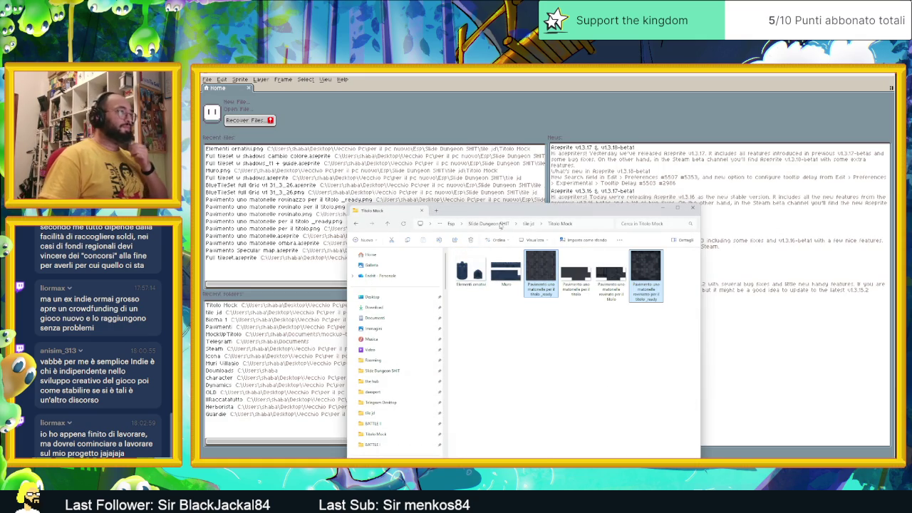
# Browse into tile jd > ColonnaUscente and select the two Colonna images
pyautogui.hotkey('alt', 'Up')
pyautogui.hotkey('alt', 'Up')
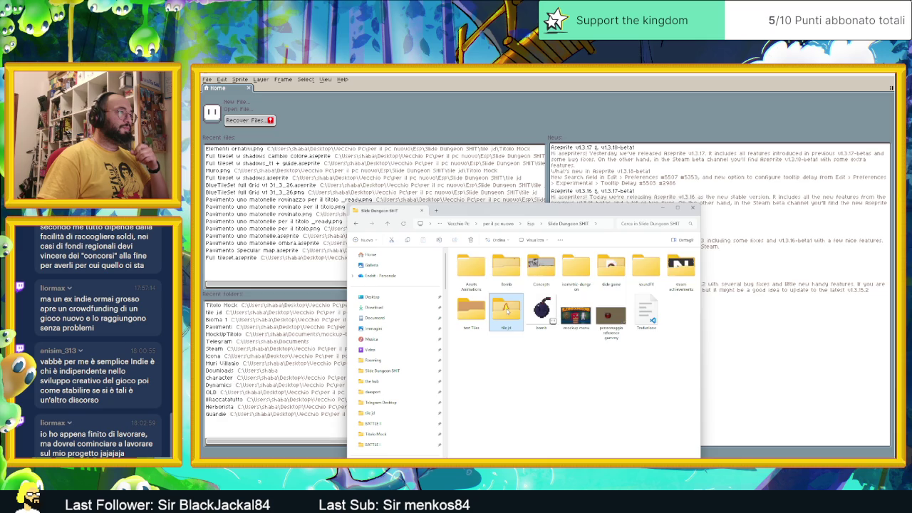
pyautogui.doubleClick(506, 310)
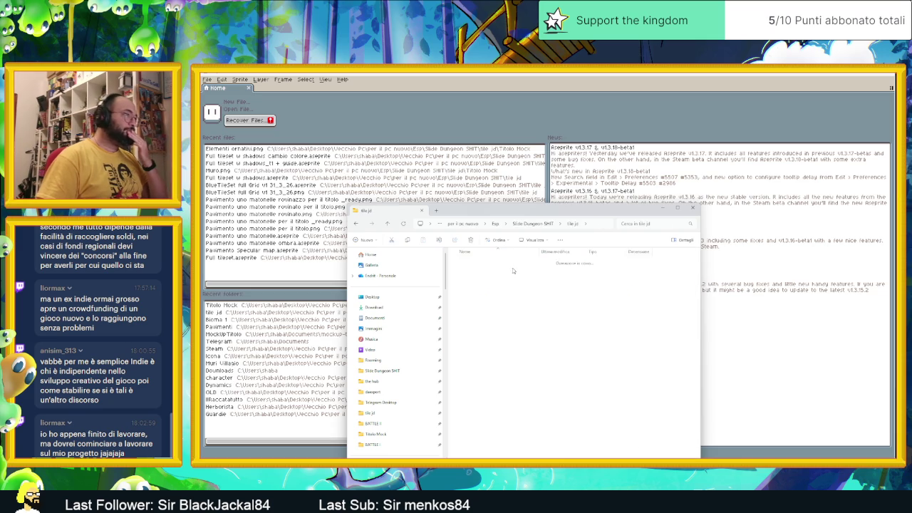
pyautogui.doubleClick(512, 267)
pyautogui.click(465, 313)
pyautogui.click(503, 314)
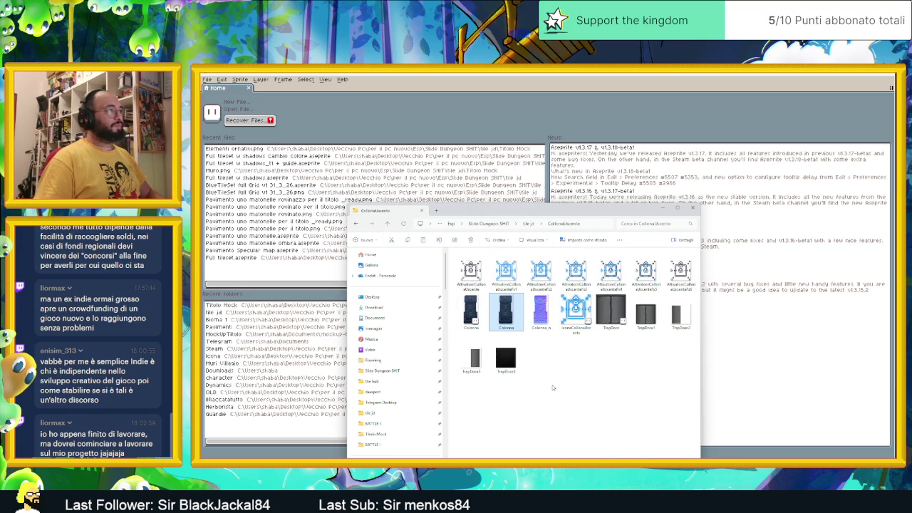
# Open Titolo Mock, select all its images, and drag them over to Telegram
pyautogui.click(531, 225)
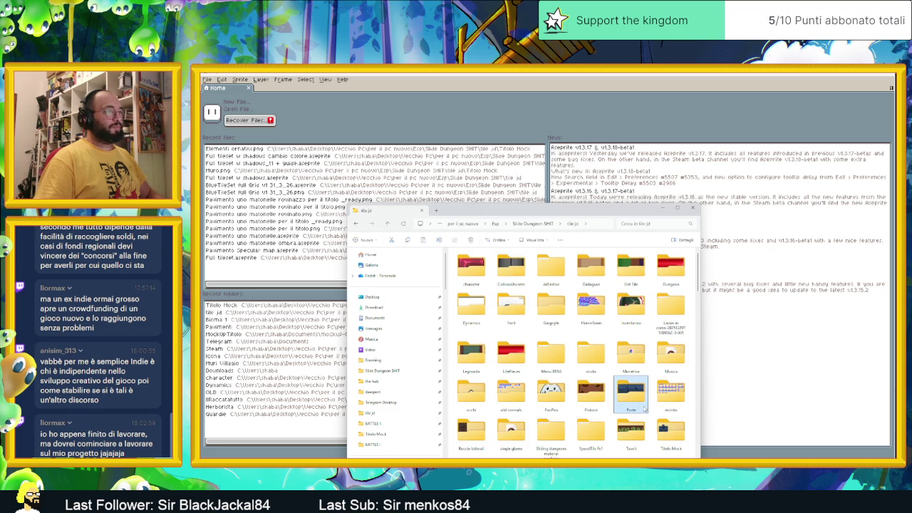
pyautogui.scroll(-5, 645, 399)
pyautogui.scroll(-5, 641, 370)
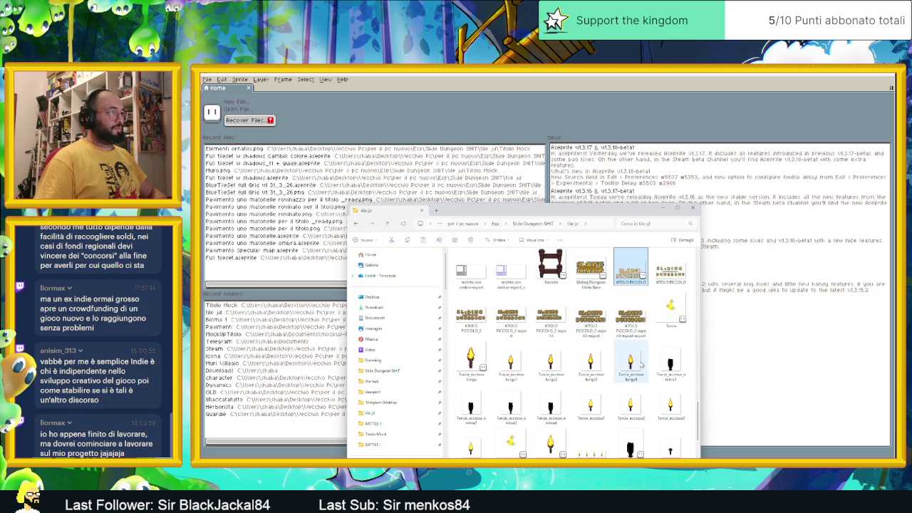
pyautogui.scroll(5, 653, 272)
pyautogui.scroll(3, 653, 272)
pyautogui.scroll(-3, 653, 272)
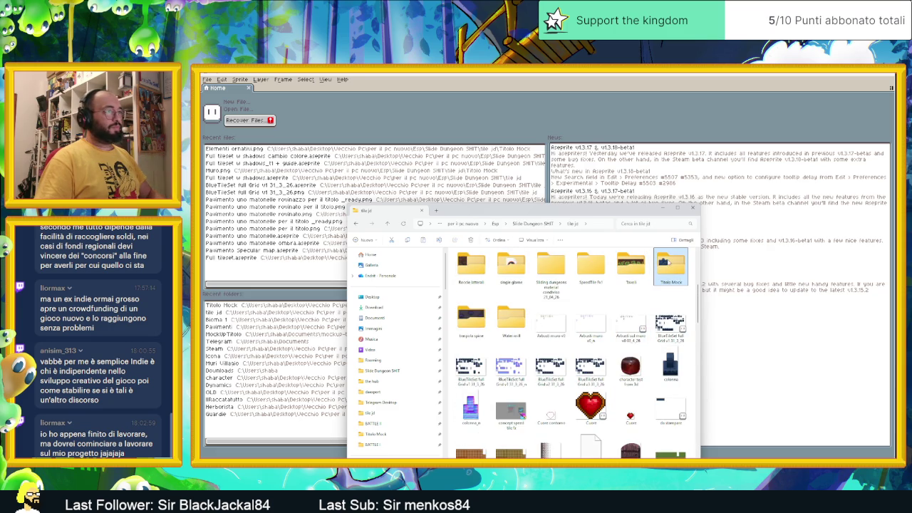
pyautogui.doubleClick(670, 267)
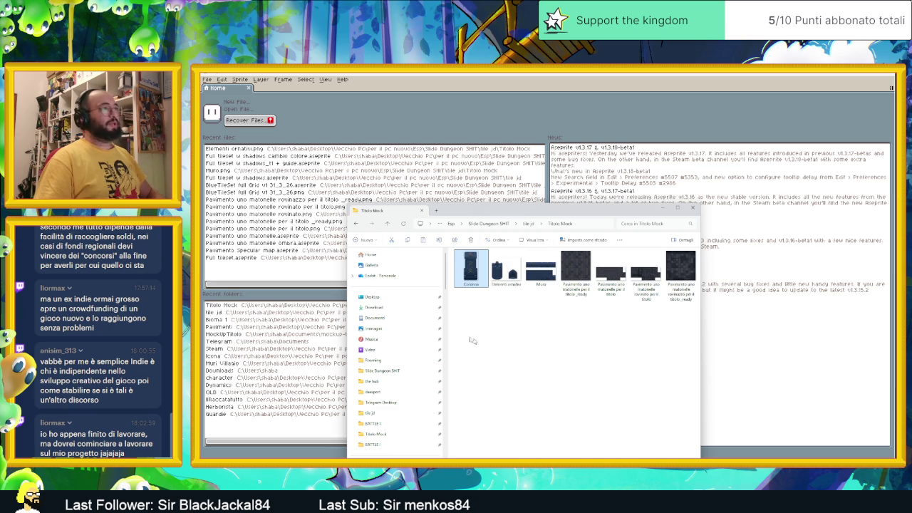
pyautogui.moveTo(457, 324); pyautogui.dragTo(696, 251)
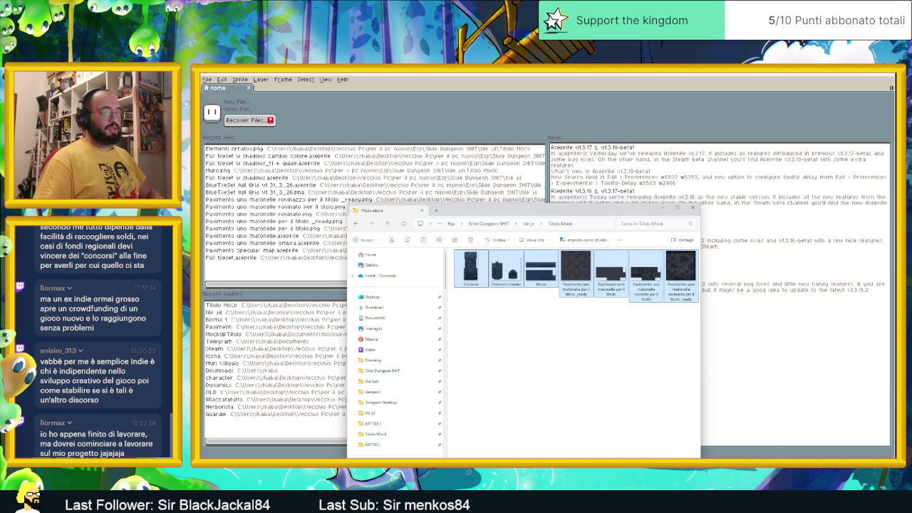
pyautogui.hotkey('alt', 'Tab')
pyautogui.moveTo(444, 213); pyautogui.dragTo(360, 212)
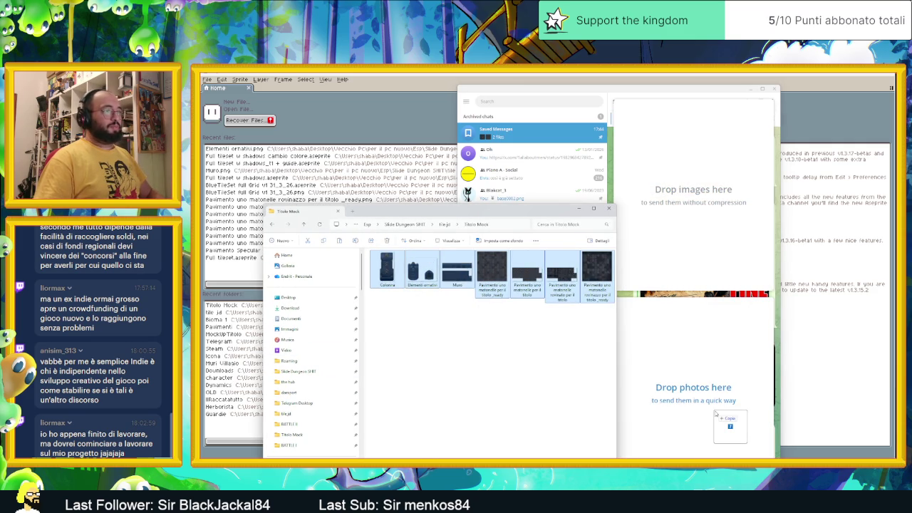
# Drop the seven images as documents and send them to Saved Messages
pyautogui.moveTo(741, 449); pyautogui.dragTo(703, 206)
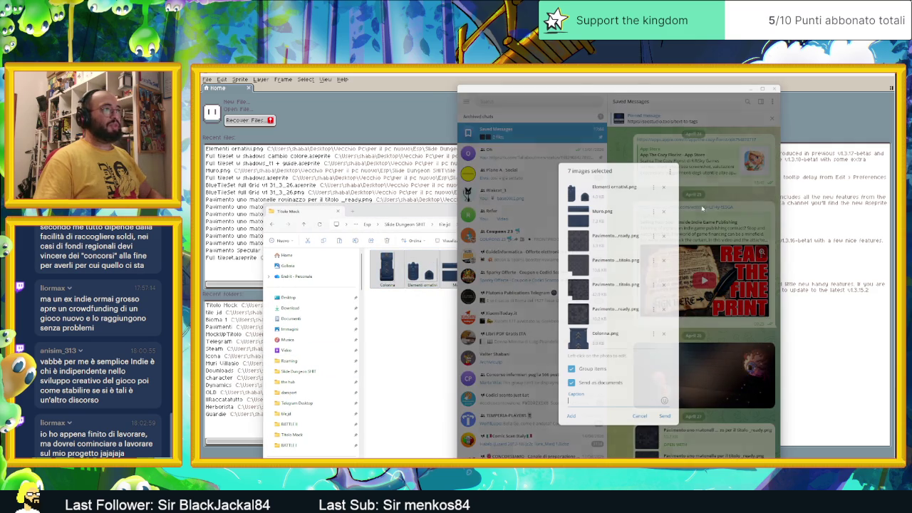
pyautogui.click(661, 417)
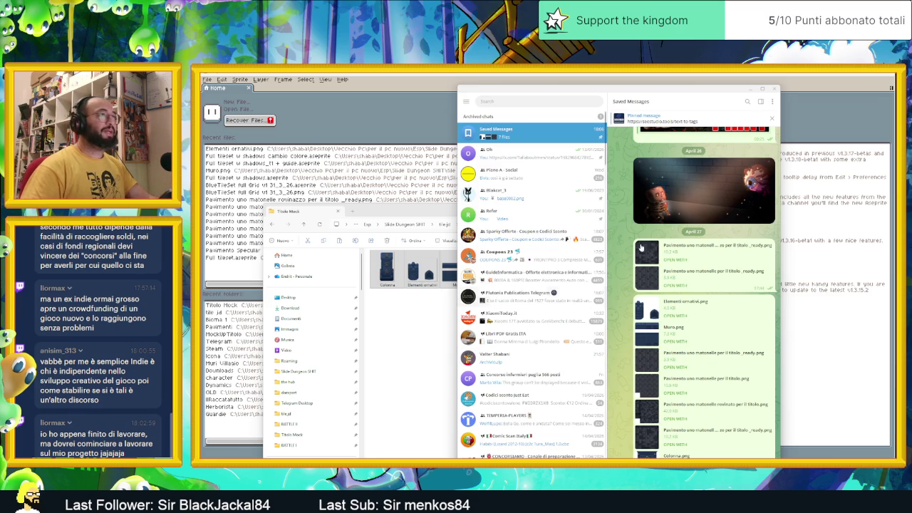
# Minimize the Telegram and Aseprite windows to reveal the desktop
pyautogui.click(750, 88)
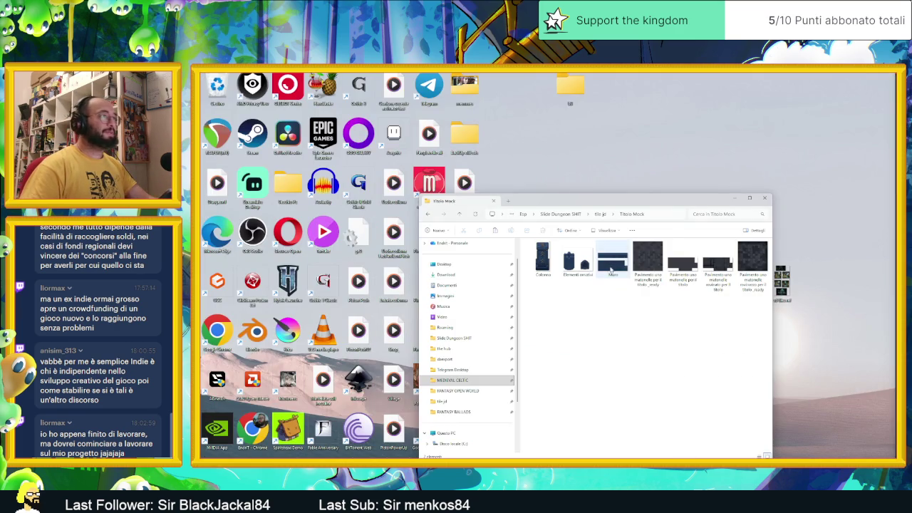
pyautogui.click(741, 200)
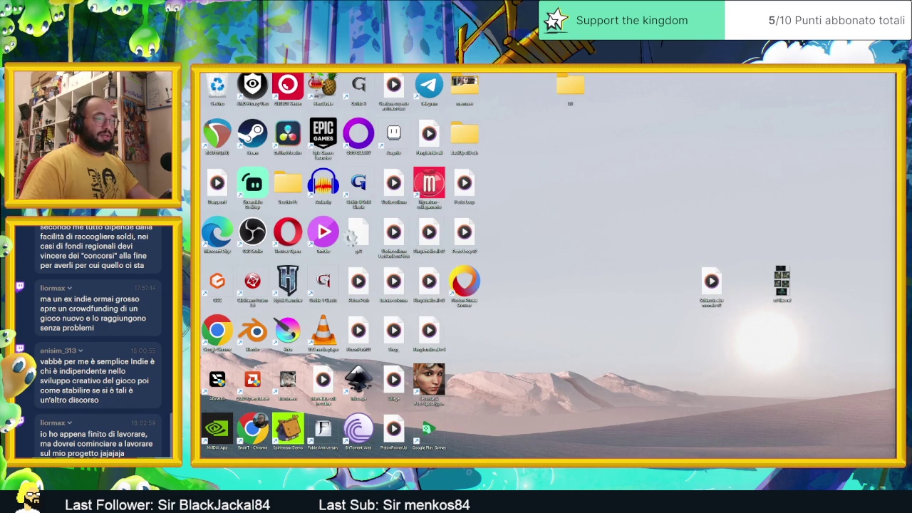
# Launch AirServer to mirror the iPad showing the blank Procreate canvas
pyautogui.doubleClick(782, 281)
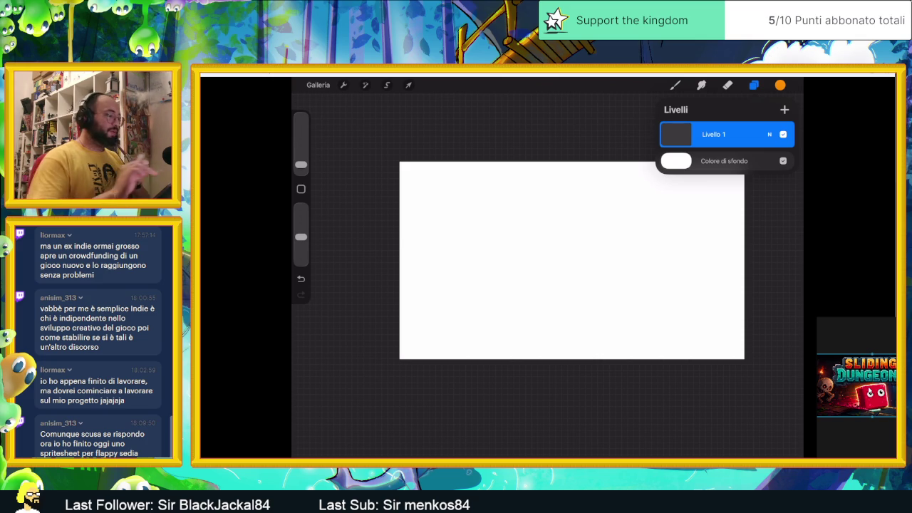
pyautogui.click(343, 85)
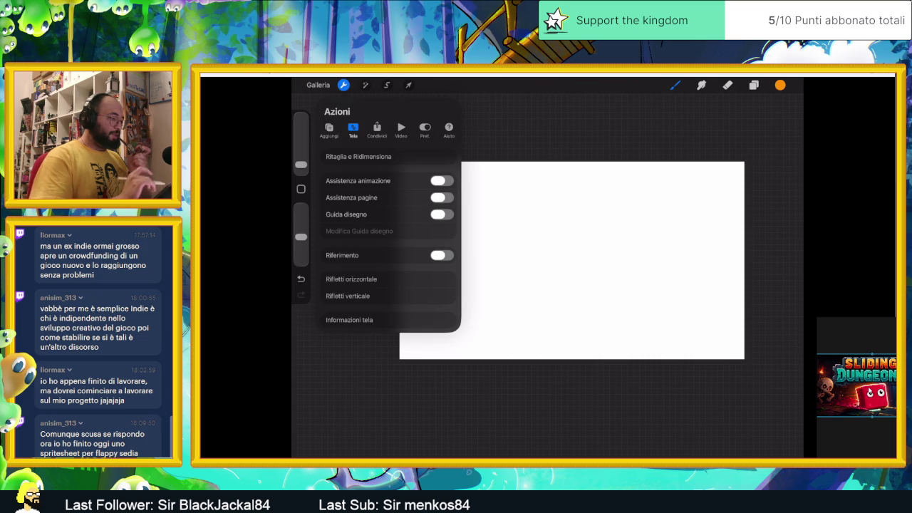
# Insert the dark blue brick wall photo from the library onto the canvas
pyautogui.click(329, 129)
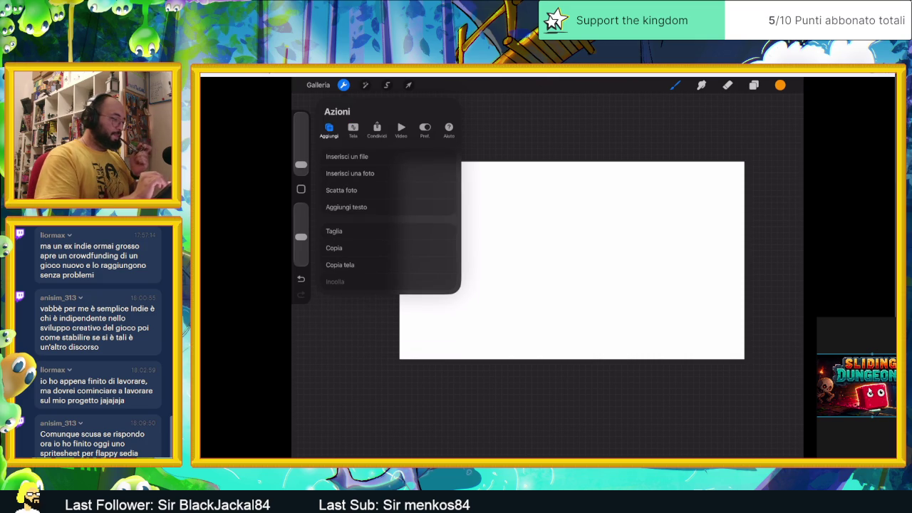
pyautogui.click(350, 173)
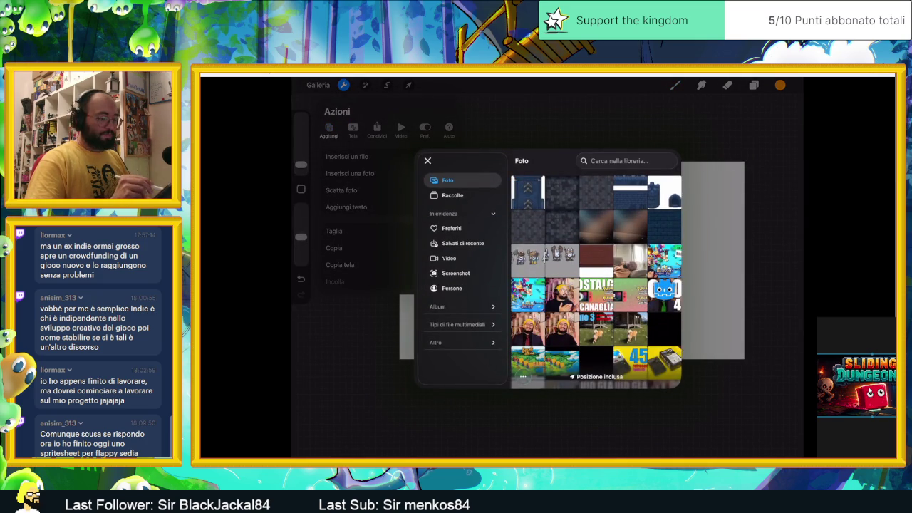
pyautogui.click(631, 192)
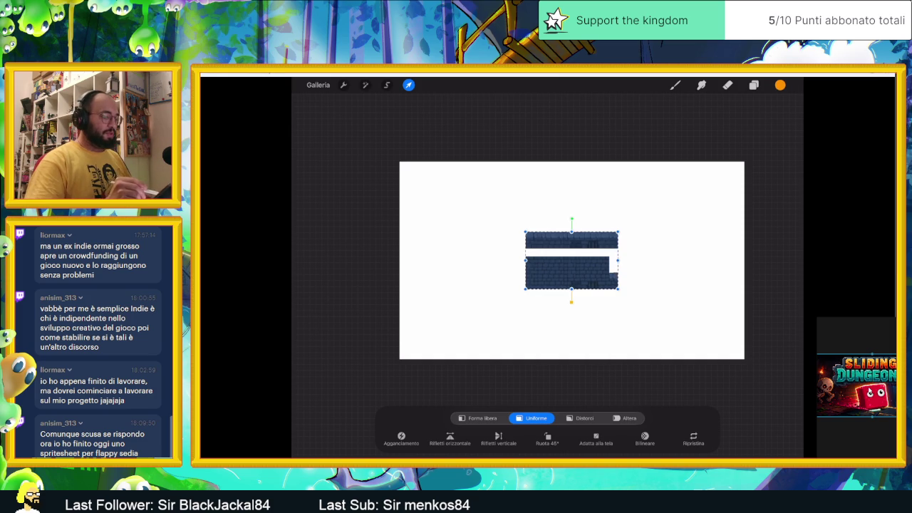
# Scale the brick wall to span the canvas width and align it with the left edge
pyautogui.click(617, 232)
pyautogui.moveTo(617, 232)
pyautogui.mouseDown()
pyautogui.moveTo(729, 163)
pyautogui.moveTo(774, 117)
pyautogui.moveTo(794, 122)
pyautogui.mouseUp()
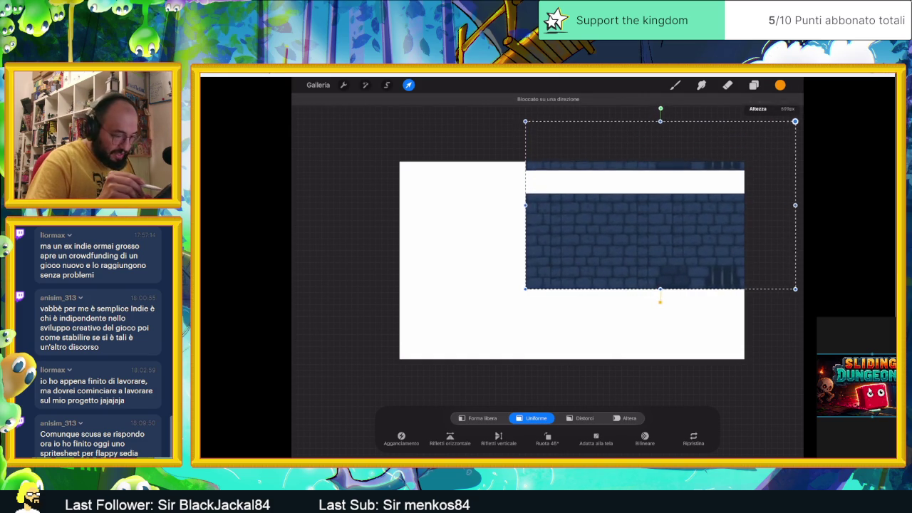
pyautogui.moveTo(525, 289); pyautogui.dragTo(456, 331)
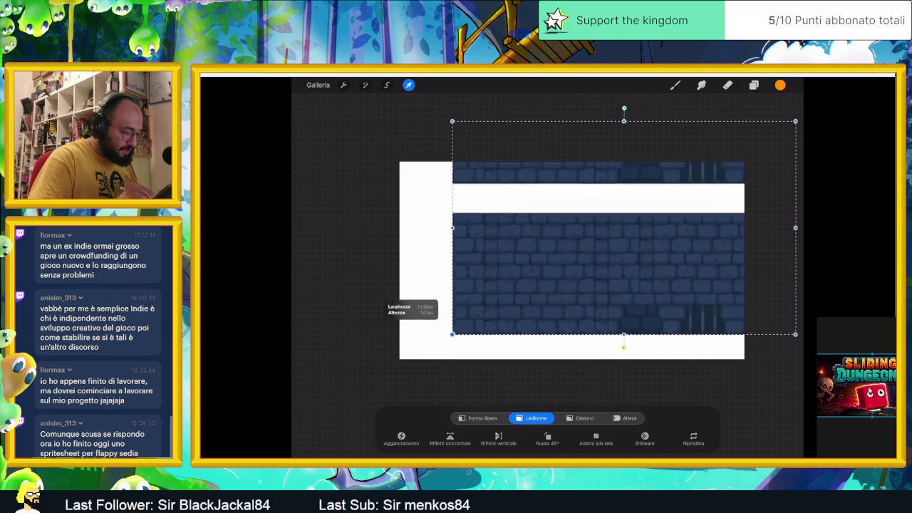
pyautogui.moveTo(625, 227); pyautogui.dragTo(572, 178)
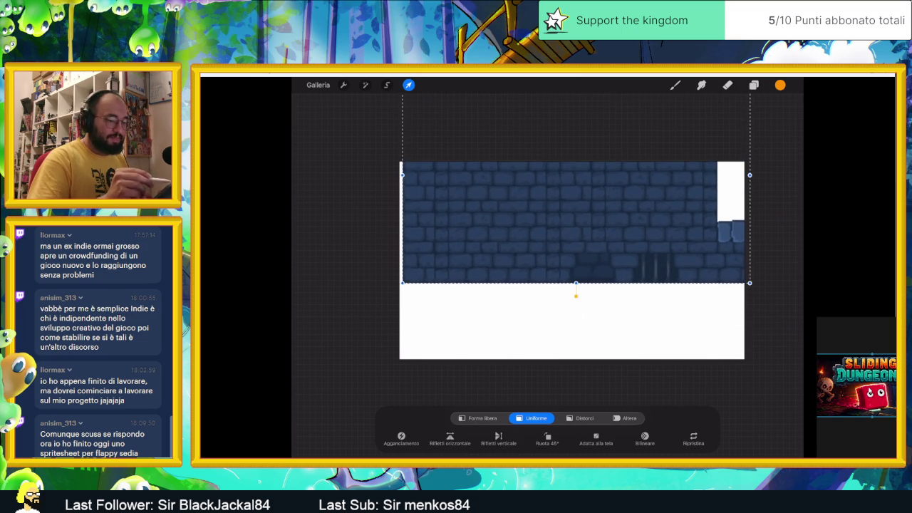
pyautogui.click(534, 253)
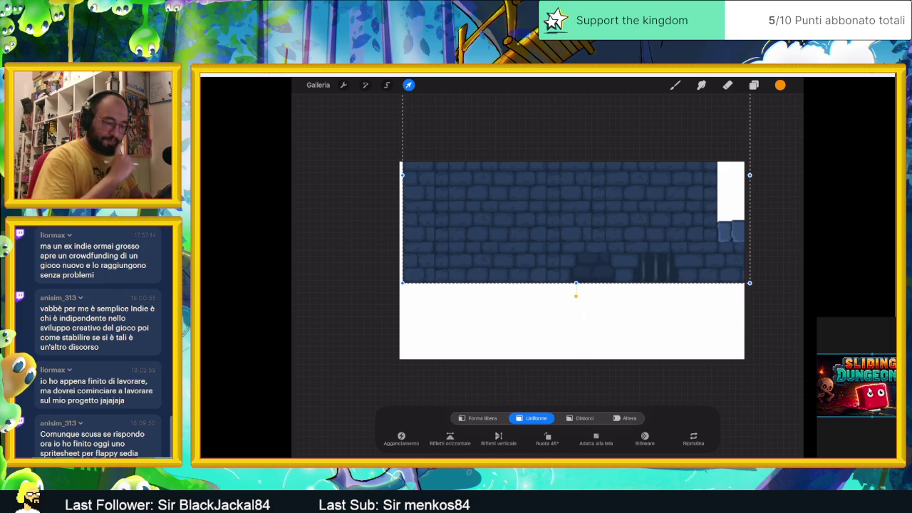
pyautogui.click(363, 253)
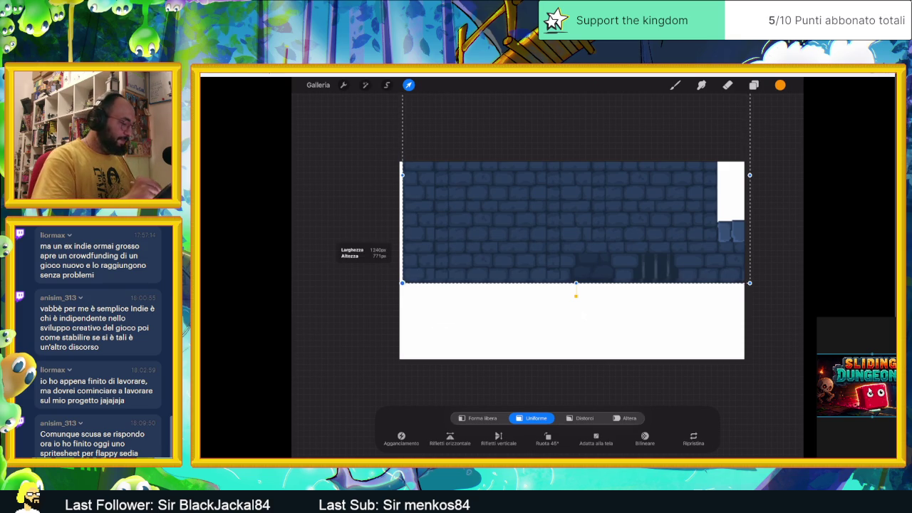
pyautogui.moveTo(402, 282); pyautogui.dragTo(386, 292)
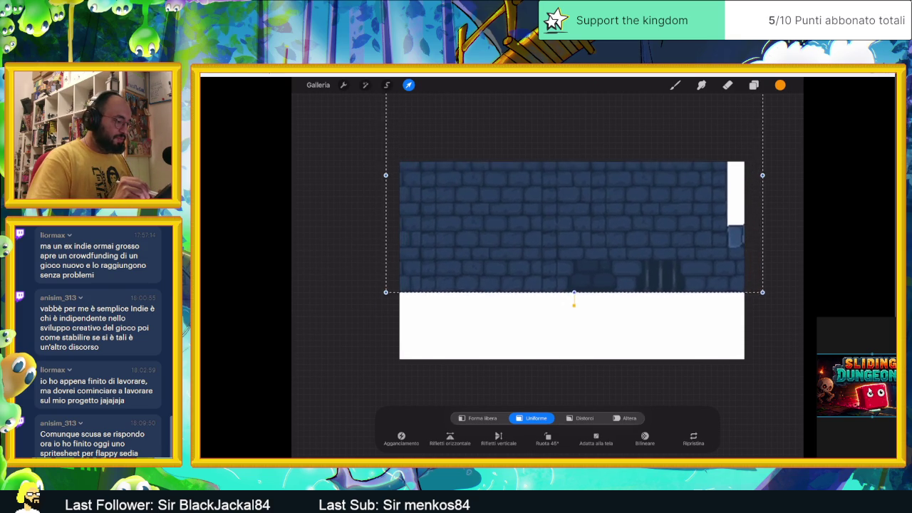
pyautogui.moveTo(574, 233); pyautogui.dragTo(585, 235)
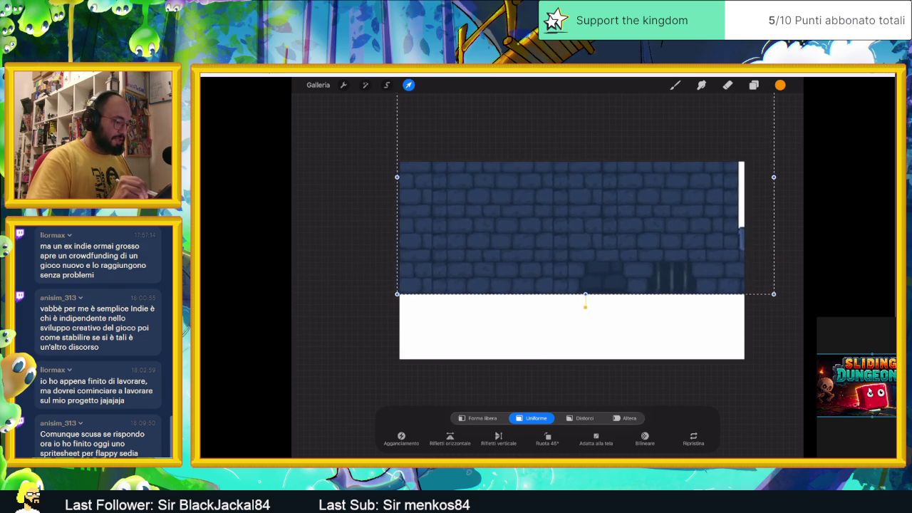
pyautogui.moveTo(585, 235); pyautogui.dragTo(557, 228)
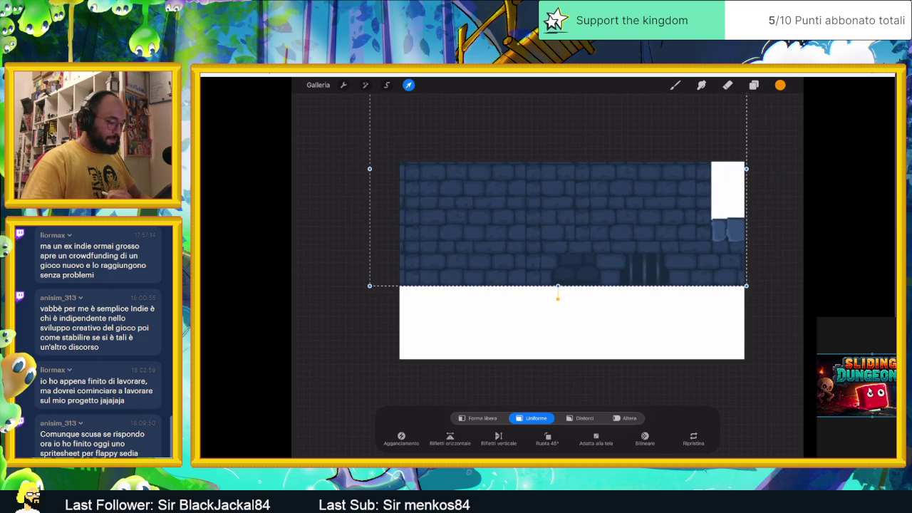
# Distort the wall by pulling its bottom-right corner down for perspective
pyautogui.click(584, 418)
pyautogui.moveTo(746, 286); pyautogui.dragTo(752, 313)
pyautogui.moveTo(571, 260); pyautogui.dragTo(577, 285)
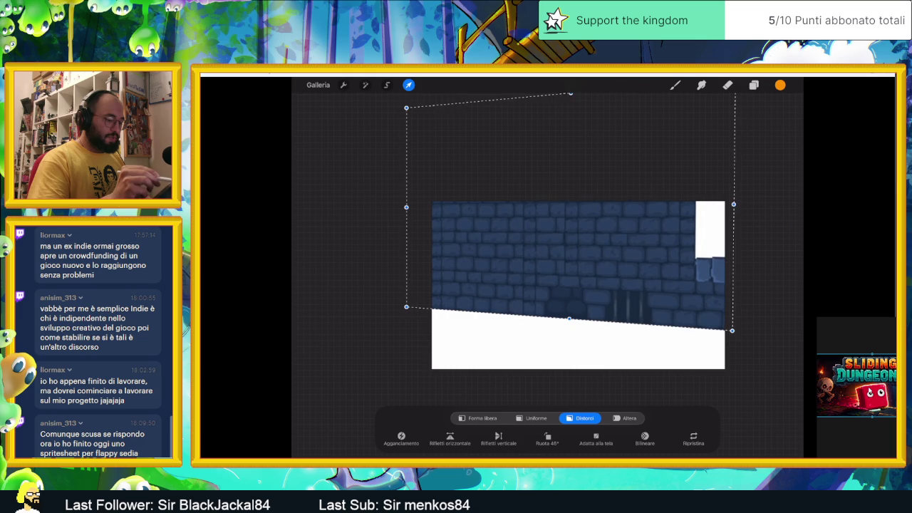
# Distort the brick wall by pulling its top-right corner up and bottom-right corner outward
pyautogui.moveTo(578, 285); pyautogui.dragTo(609, 289)
pyautogui.moveTo(731, 134); pyautogui.dragTo(732, 117)
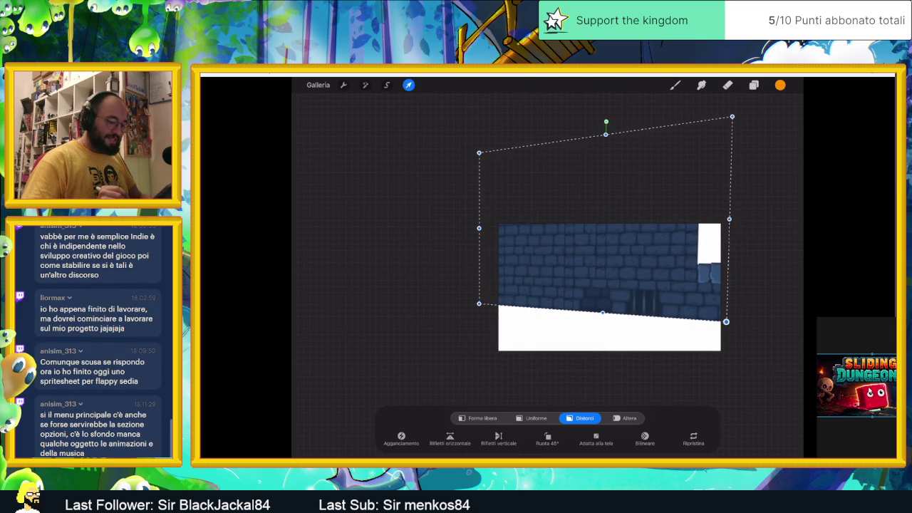
pyautogui.moveTo(725, 321); pyautogui.dragTo(735, 323)
pyautogui.moveTo(731, 117); pyautogui.dragTo(747, 104)
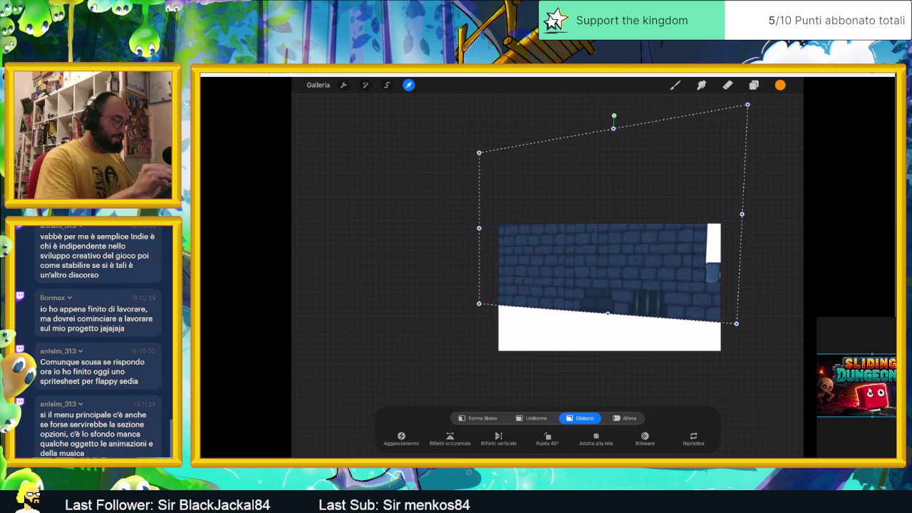
pyautogui.click(674, 85)
# Undo the wall transform, returning the brick image to its small original strips
pyautogui.scroll(3, 609, 285)
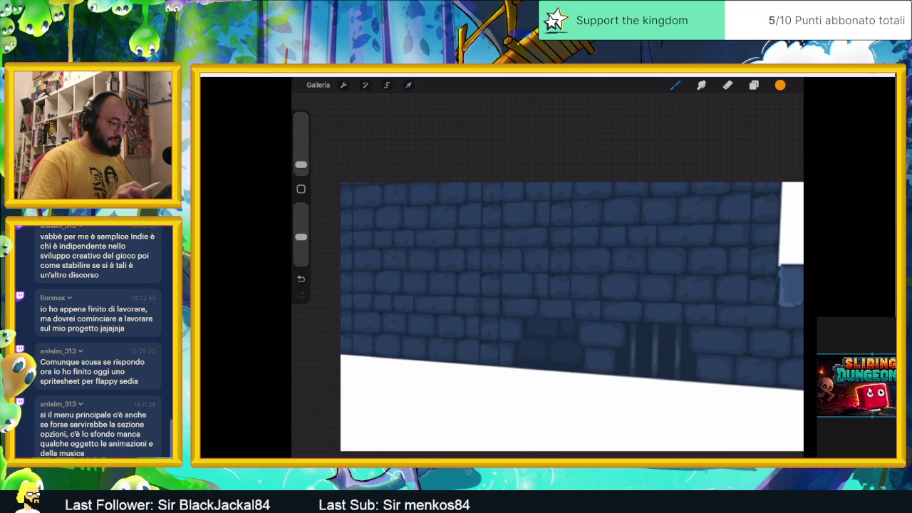
pyautogui.scroll(3, 609, 285)
pyautogui.scroll(-3, 547, 285)
pyautogui.scroll(-2, 547, 285)
pyautogui.hotkey('ctrl', 'z')
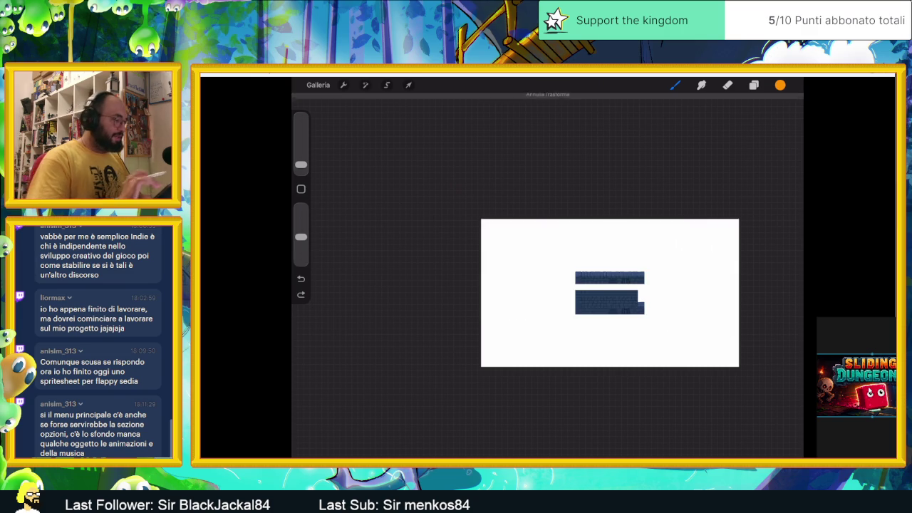
# Erase the leftover brick strips from the canvas and restore Procreate to full screen
pyautogui.click(727, 85)
pyautogui.moveTo(644, 277)
pyautogui.mouseDown()
pyautogui.moveTo(585, 303)
pyautogui.moveTo(575, 277)
pyautogui.mouseUp()
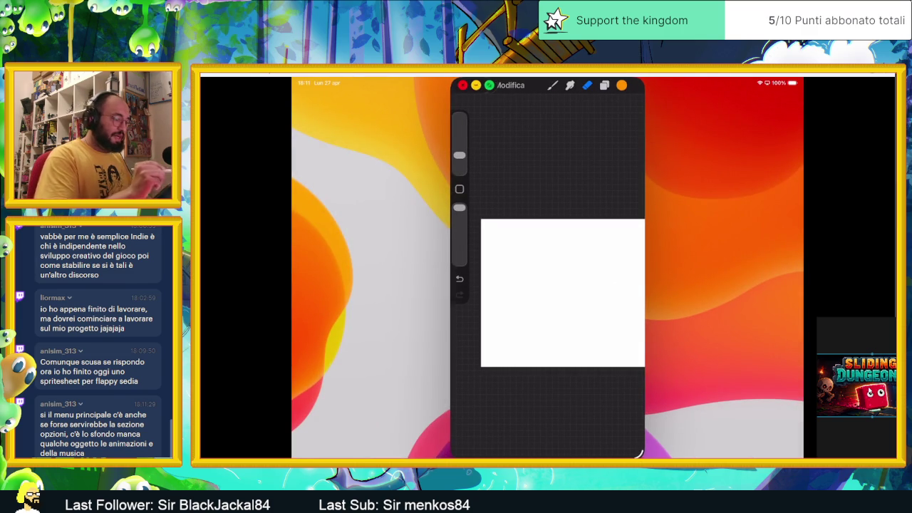
pyautogui.click(488, 85)
pyautogui.click(753, 85)
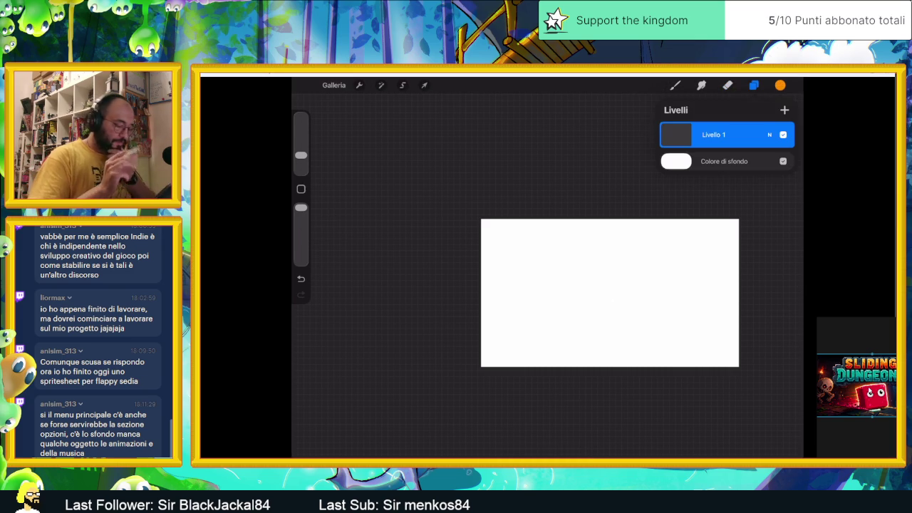
# Enable the Canvas drawing guide (Guida disegno) and open its editor
pyautogui.click(380, 85)
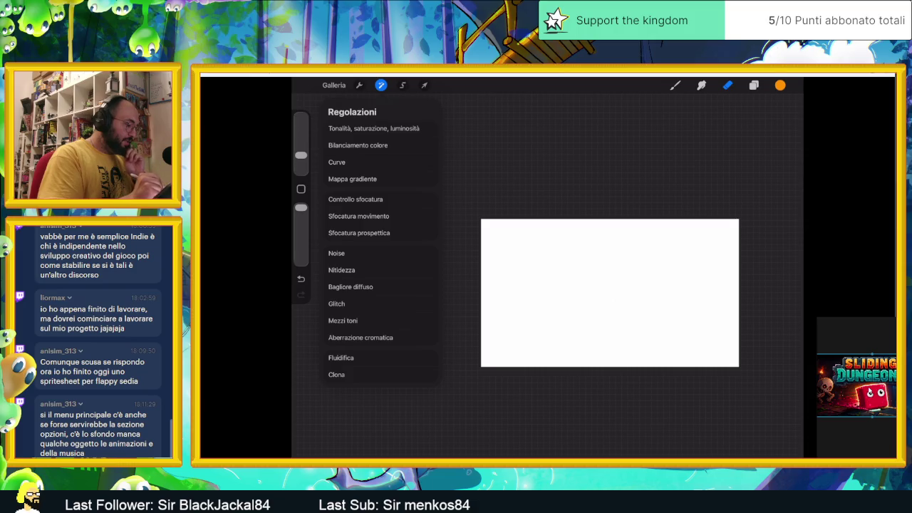
pyautogui.click(359, 85)
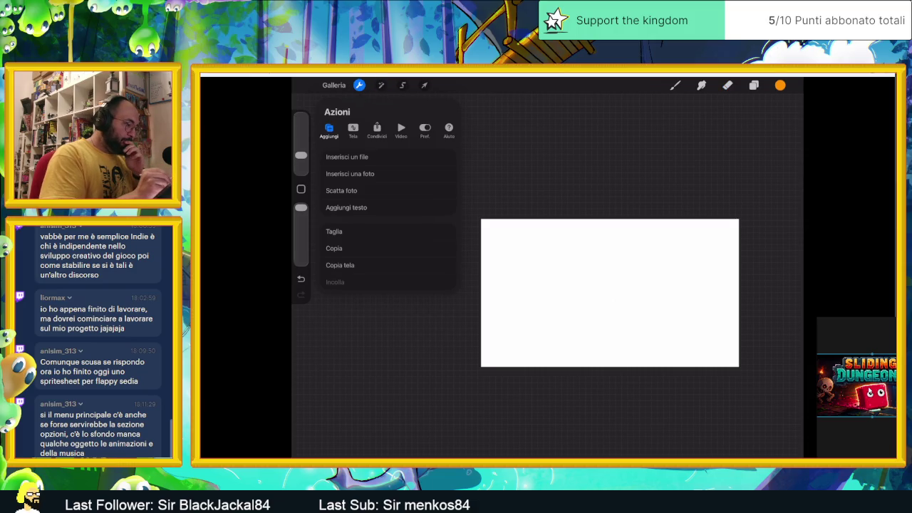
pyautogui.click(352, 130)
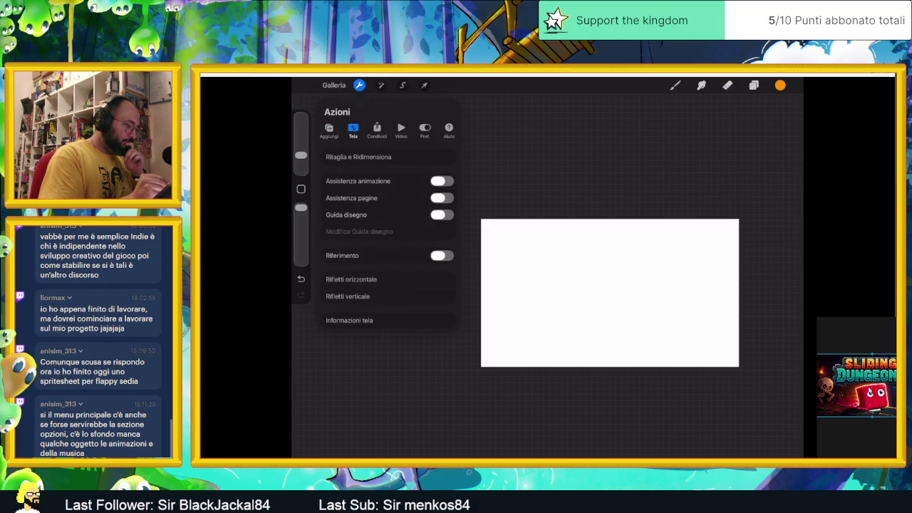
pyautogui.click(441, 214)
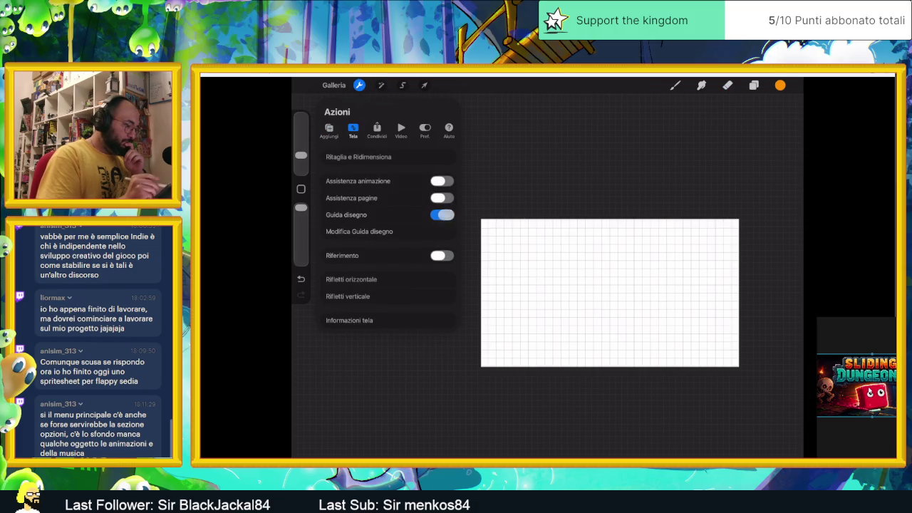
pyautogui.click(359, 231)
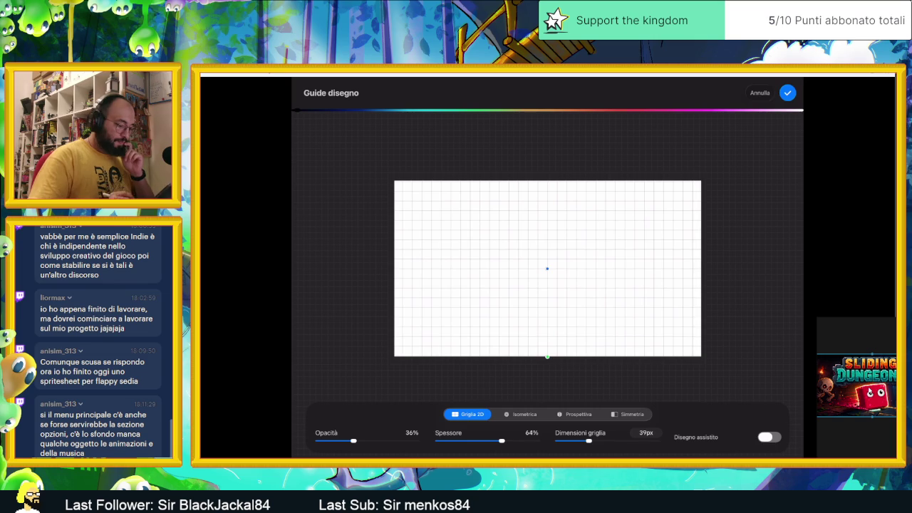
# Make a perspective guide with its vanishing point off the left edge and a lowered horizon
pyautogui.click(578, 413)
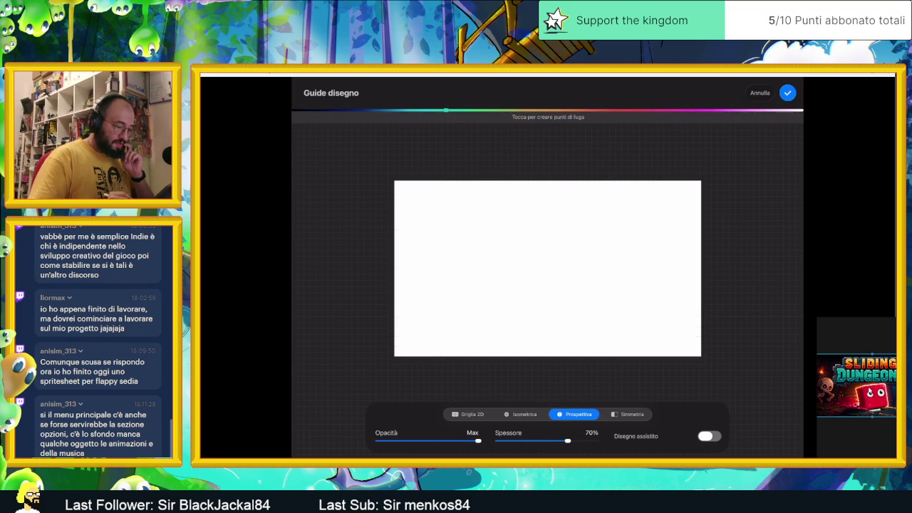
pyautogui.click(437, 261)
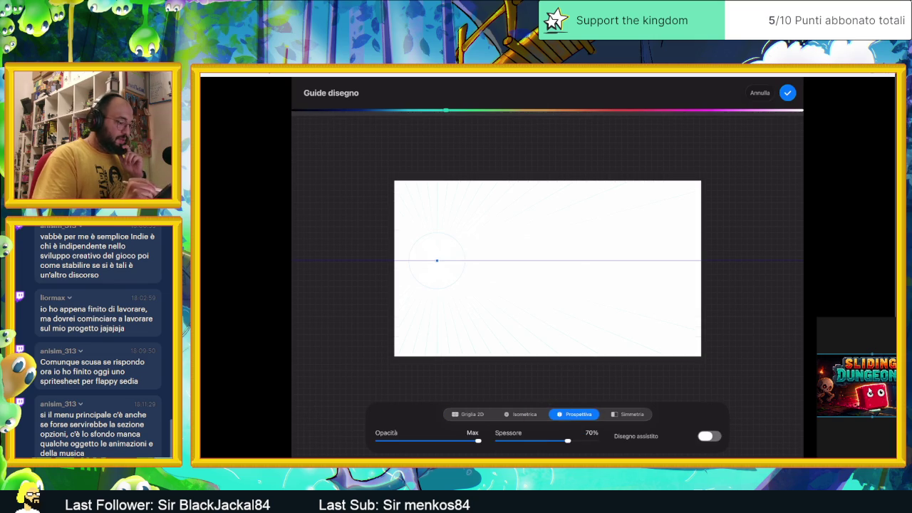
pyautogui.moveTo(437, 260); pyautogui.dragTo(415, 262)
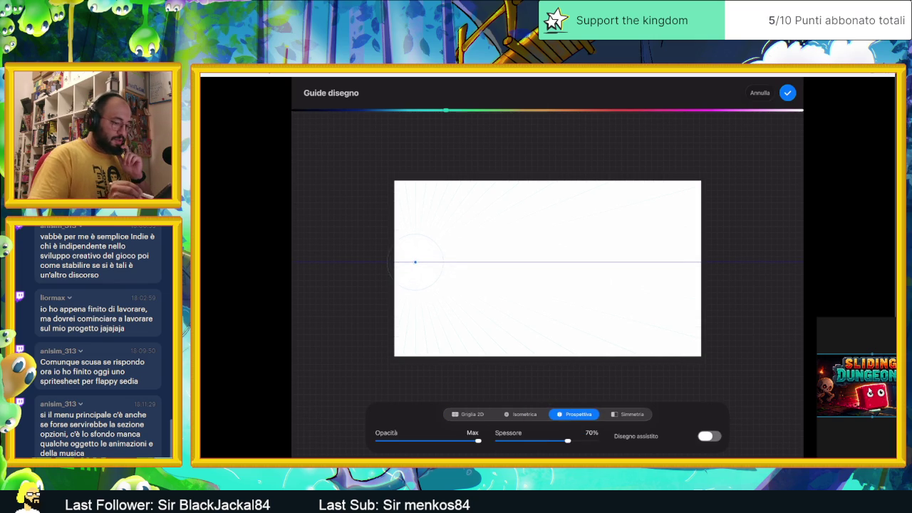
pyautogui.moveTo(414, 262)
pyautogui.mouseDown()
pyautogui.moveTo(335, 254)
pyautogui.moveTo(311, 275)
pyautogui.mouseUp()
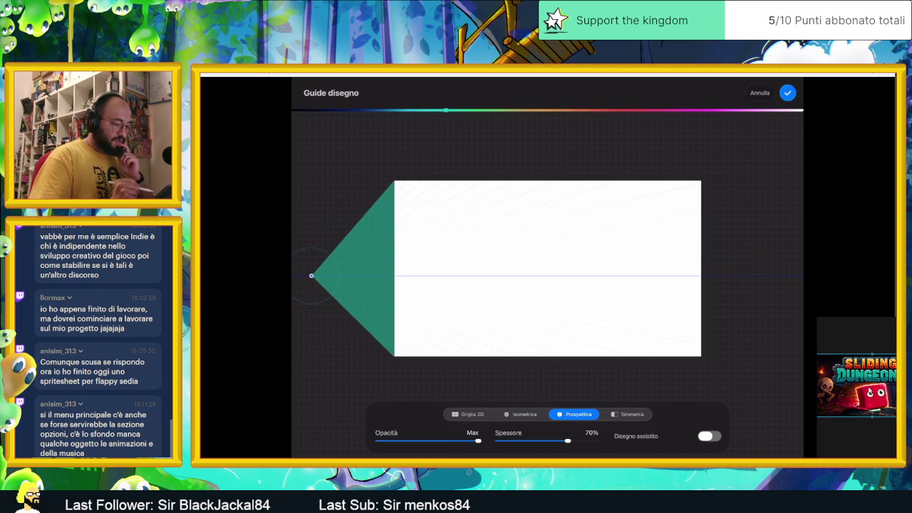
pyautogui.moveTo(311, 276)
pyautogui.mouseDown()
pyautogui.moveTo(318, 329)
pyautogui.moveTo(323, 287)
pyautogui.moveTo(330, 305)
pyautogui.mouseUp()
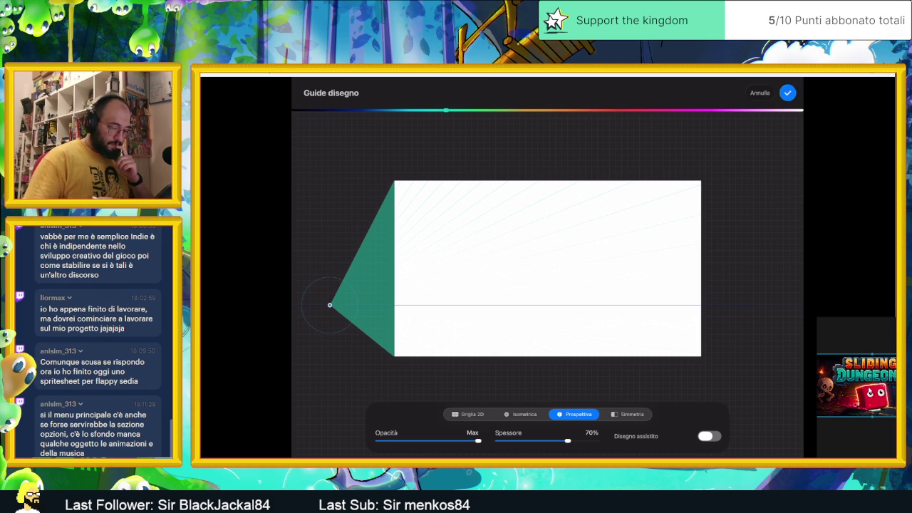
# Give the guide maximum thickness, slightly lower opacity and a crimson colour, then confirm
pyautogui.moveTo(567, 441); pyautogui.dragTo(595, 441)
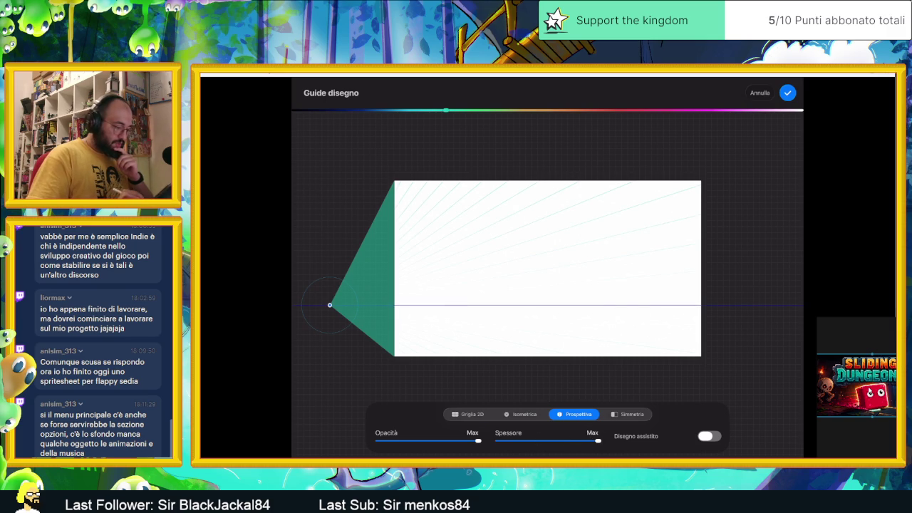
pyautogui.moveTo(477, 441); pyautogui.dragTo(473, 441)
pyautogui.moveTo(445, 110)
pyautogui.mouseDown()
pyautogui.moveTo(472, 110)
pyautogui.moveTo(326, 111)
pyautogui.mouseUp()
pyautogui.moveTo(396, 110); pyautogui.dragTo(627, 110)
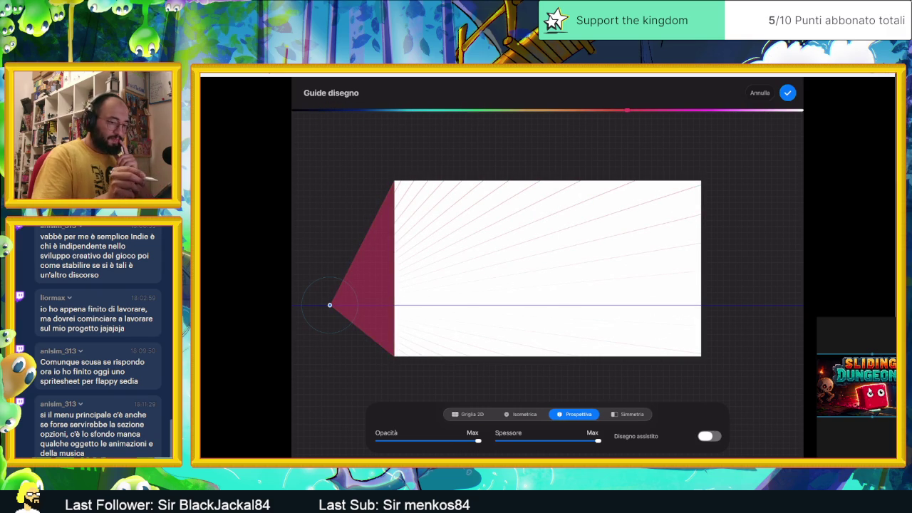
pyautogui.click(787, 93)
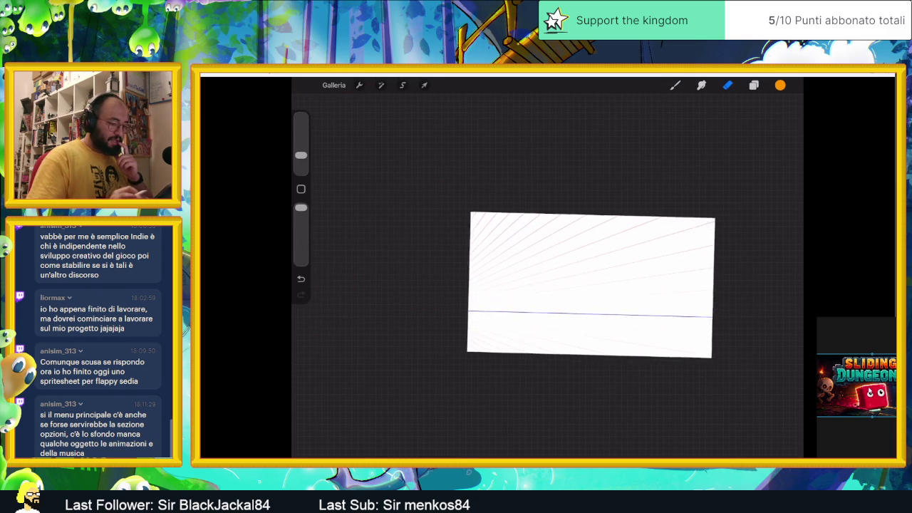
# Zoom around the canvas to view the crimson perspective guide
pyautogui.scroll(3, 569, 289)
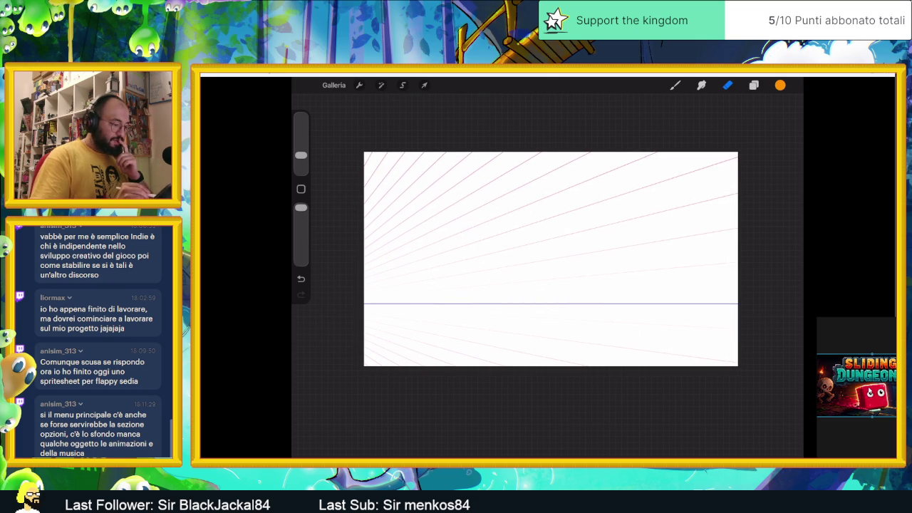
pyautogui.scroll(2, 551, 285)
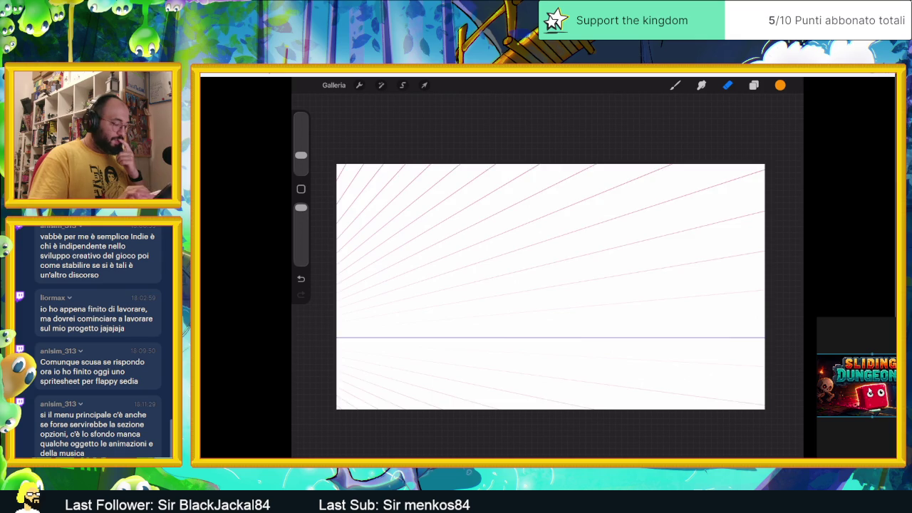
pyautogui.scroll(-2, 550, 287)
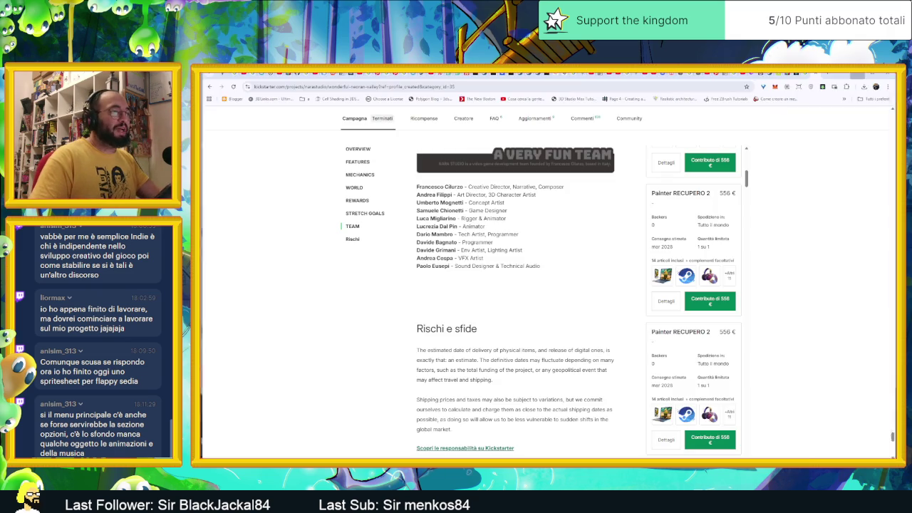
# Search Chrome for '2 point perspective guide procreate'
pyautogui.click(356, 87)
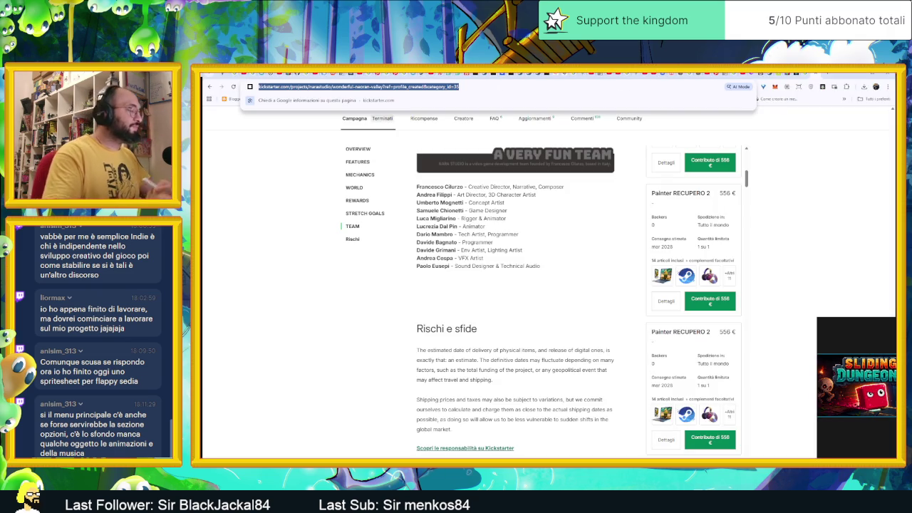
pyautogui.write('2 poin')
pyautogui.press('BackSpace')
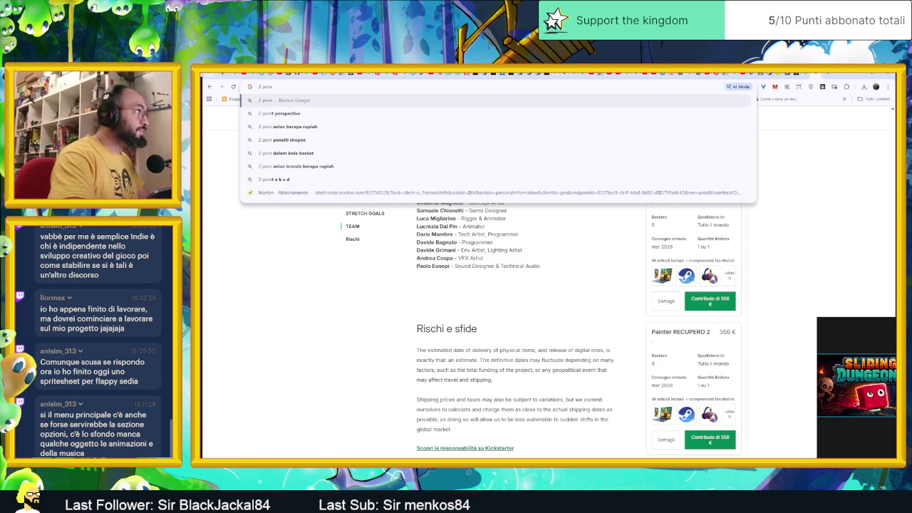
pyautogui.write('t prospective gui')
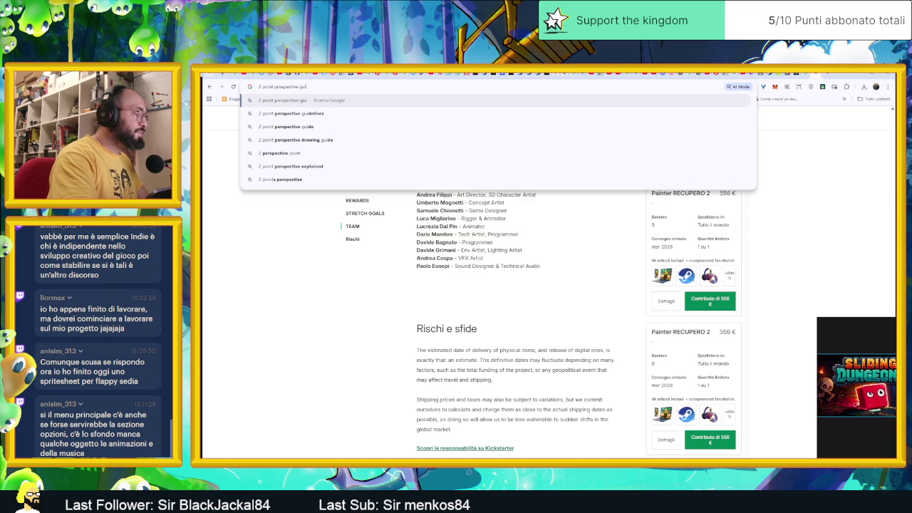
pyautogui.write('de pro')
pyautogui.press('Down')
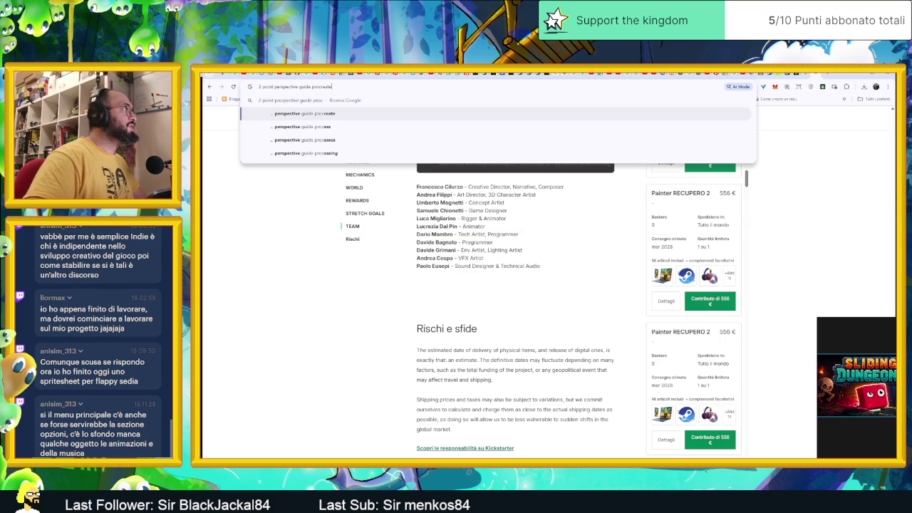
pyautogui.press('Return')
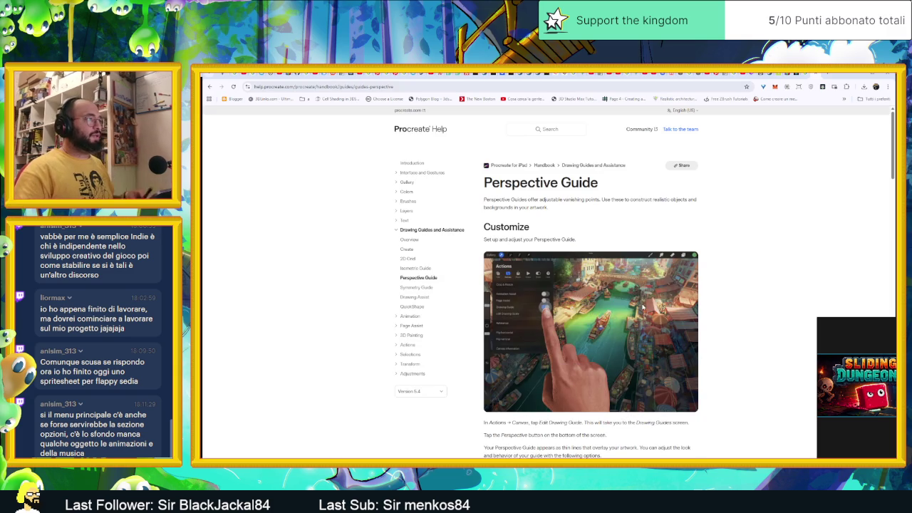
# Scroll to the Procreate Handbook's Perspective Guide help section
pyautogui.scroll(-4, 641, 307)
pyautogui.scroll(-3, 642, 310)
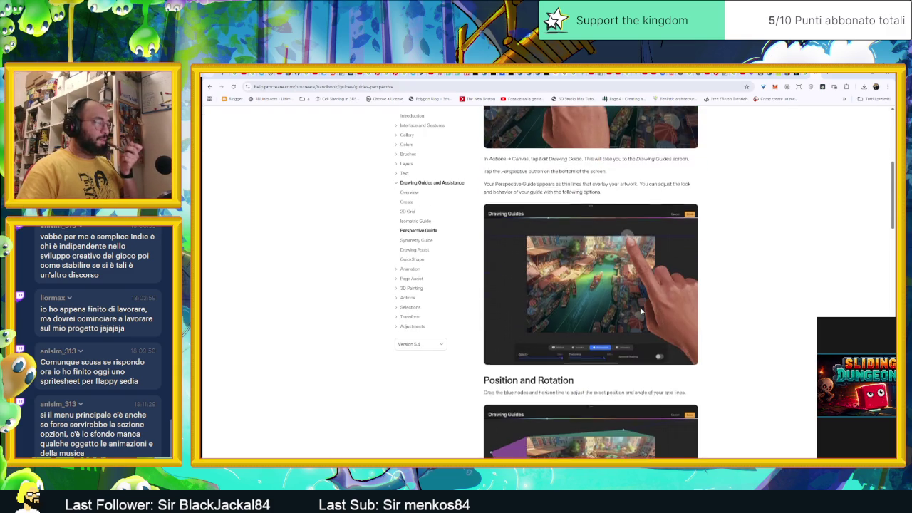
pyautogui.scroll(-1, 675, 332)
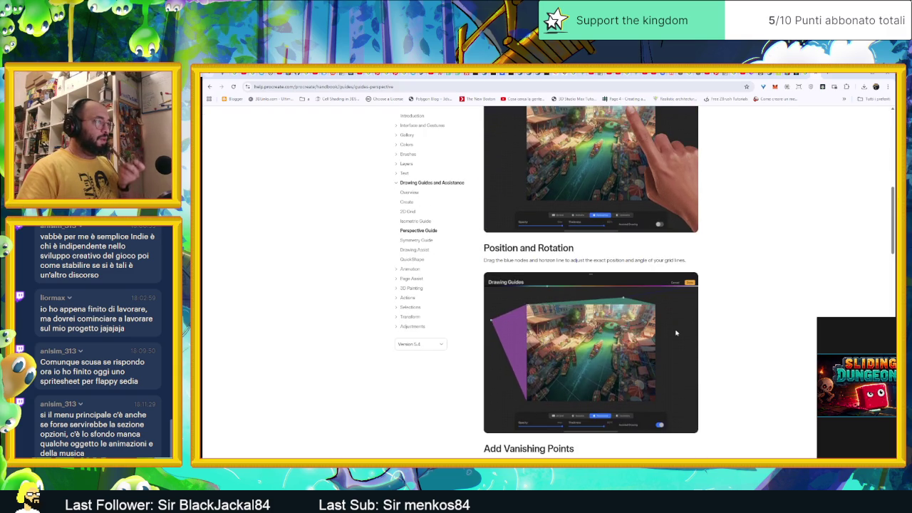
pyautogui.scroll(1, 676, 333)
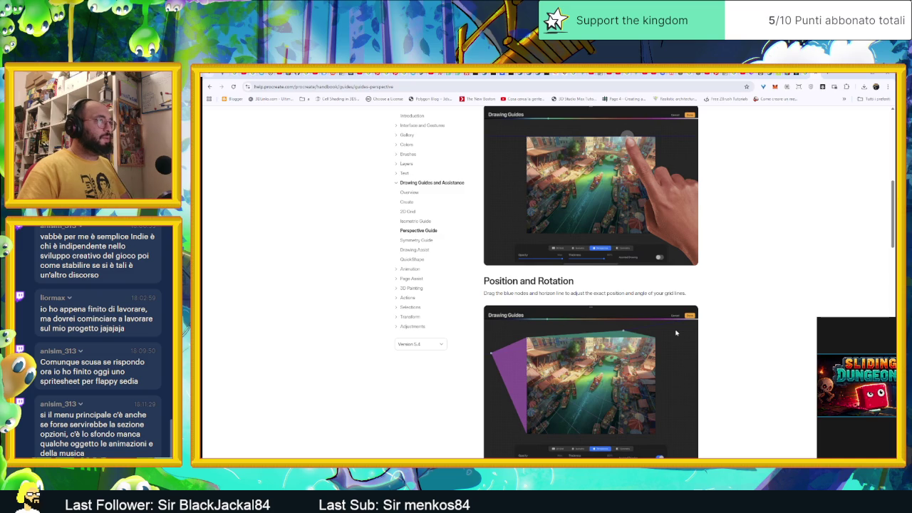
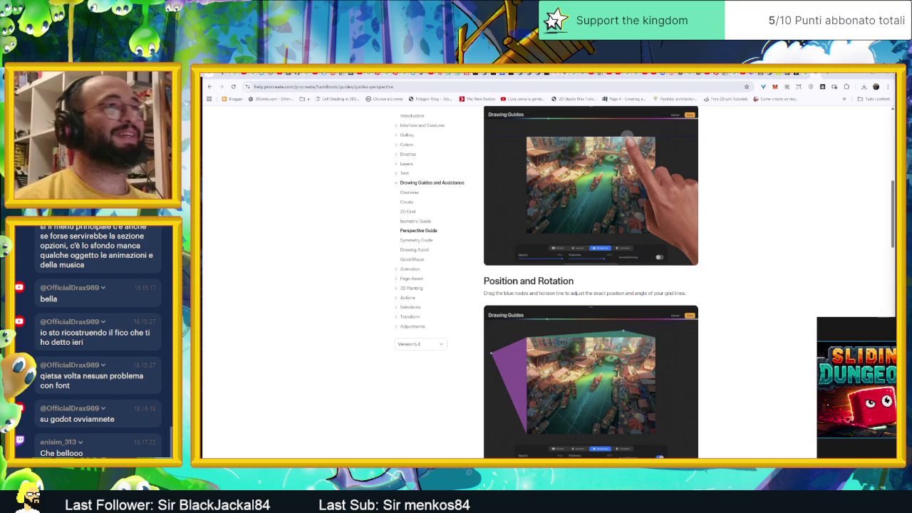
# Search Google for 'olalla' in a new tab and open the Olallà shop result
pyautogui.click(824, 74)
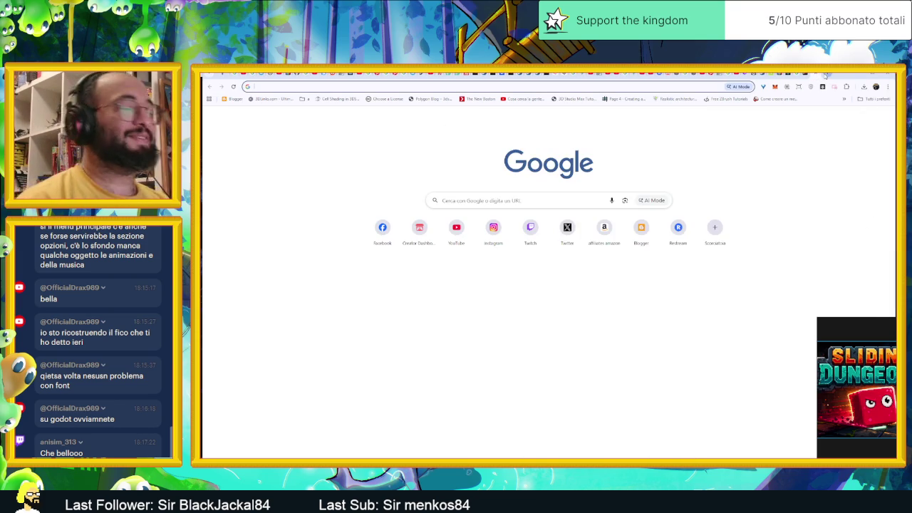
pyautogui.write('olala')
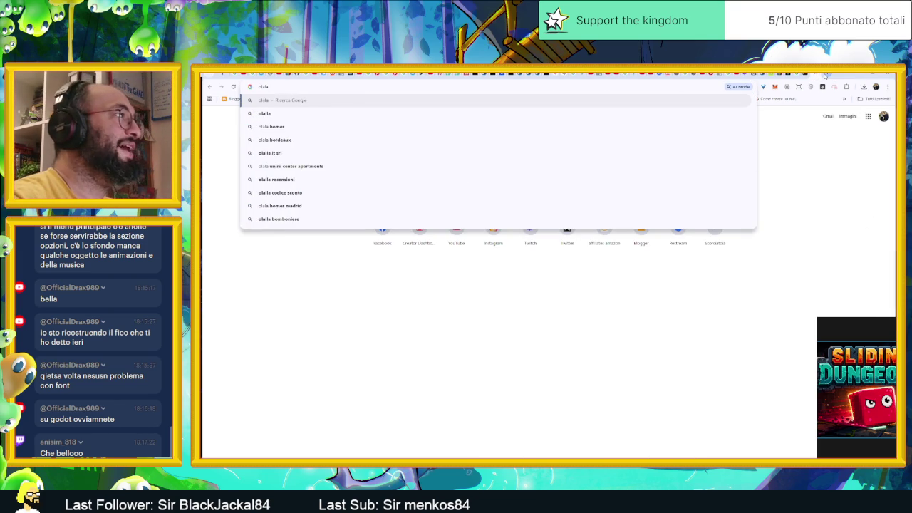
pyautogui.write('l')
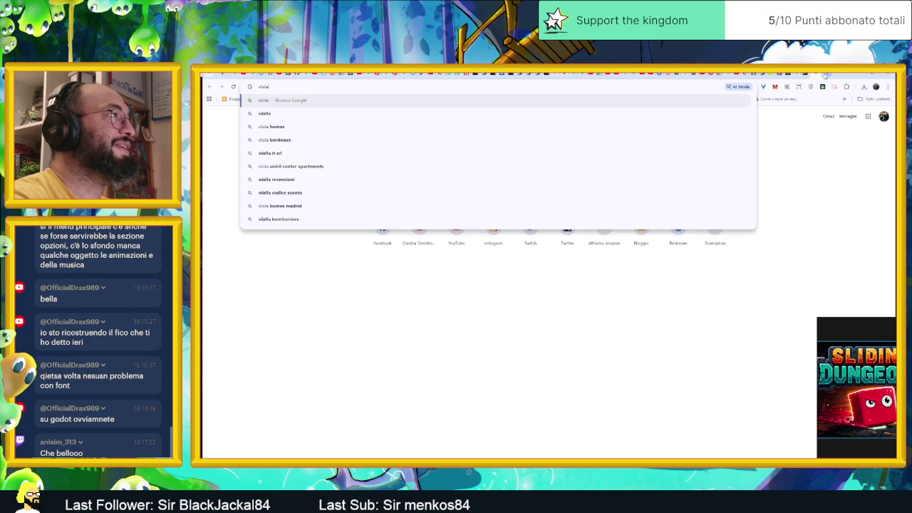
pyautogui.press('Return')
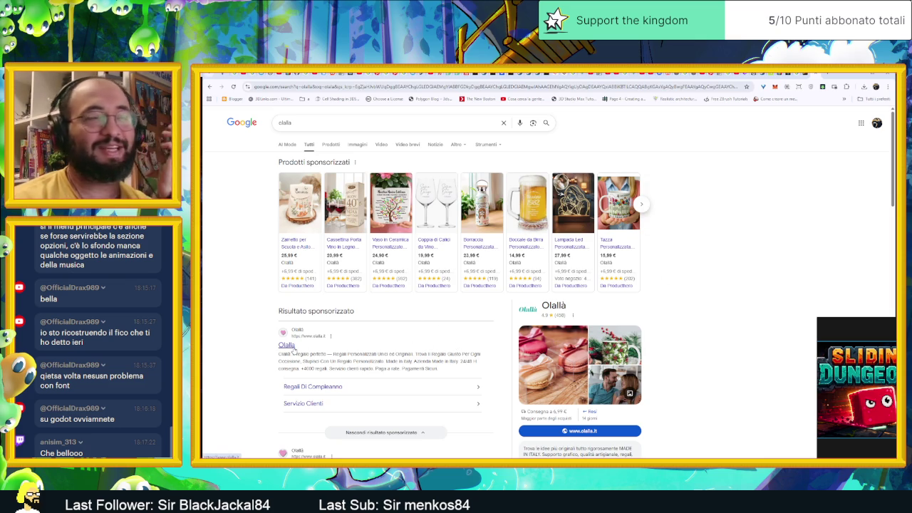
pyautogui.click(290, 347)
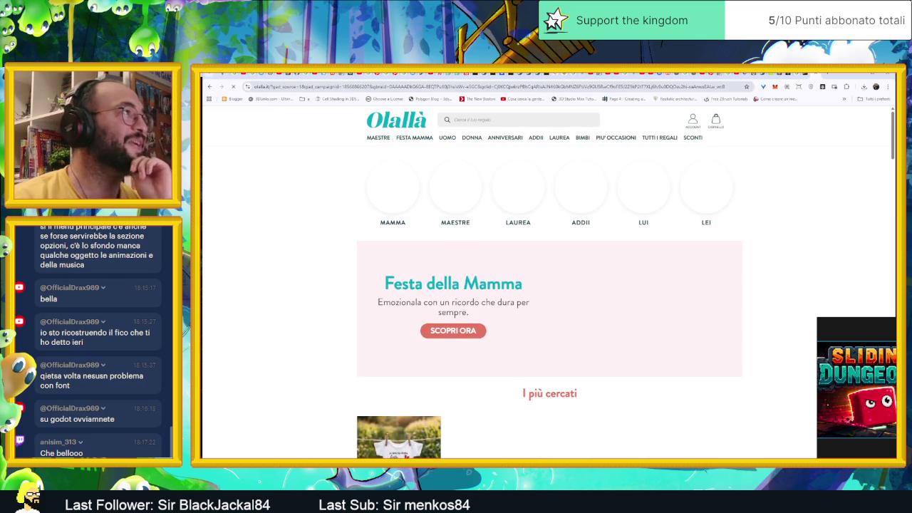
# Scroll down the Olallà homepage to the 'I più cercati' product row
pyautogui.scroll(-1, 293, 266)
pyautogui.scroll(-1, 293, 266)
pyautogui.scroll(-1, 293, 266)
pyautogui.scroll(-1, 294, 266)
pyautogui.scroll(-1, 293, 266)
pyautogui.scroll(-1, 293, 266)
pyautogui.scroll(-1, 294, 265)
pyautogui.scroll(-1, 293, 266)
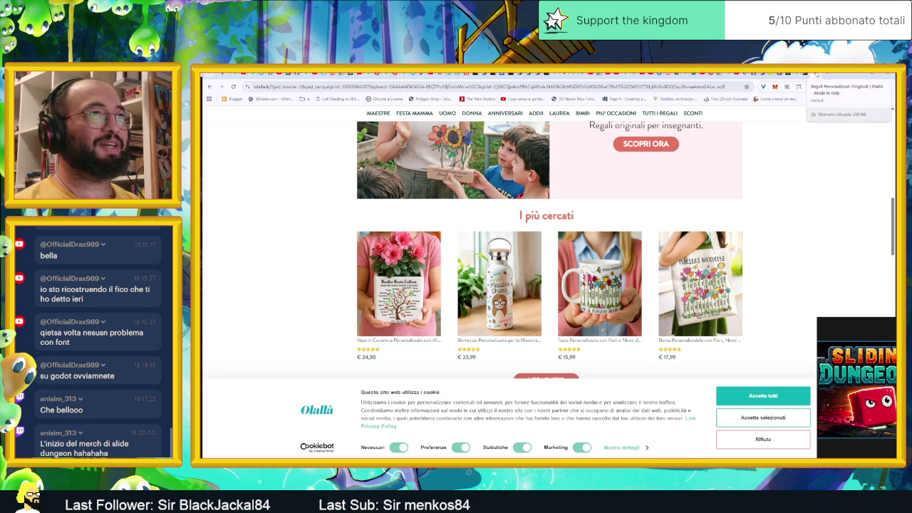
# Switch to the Procreate handbook tab, then minimize Chrome to show the Procreate canvas
pyautogui.click(857, 74)
pyautogui.click(863, 74)
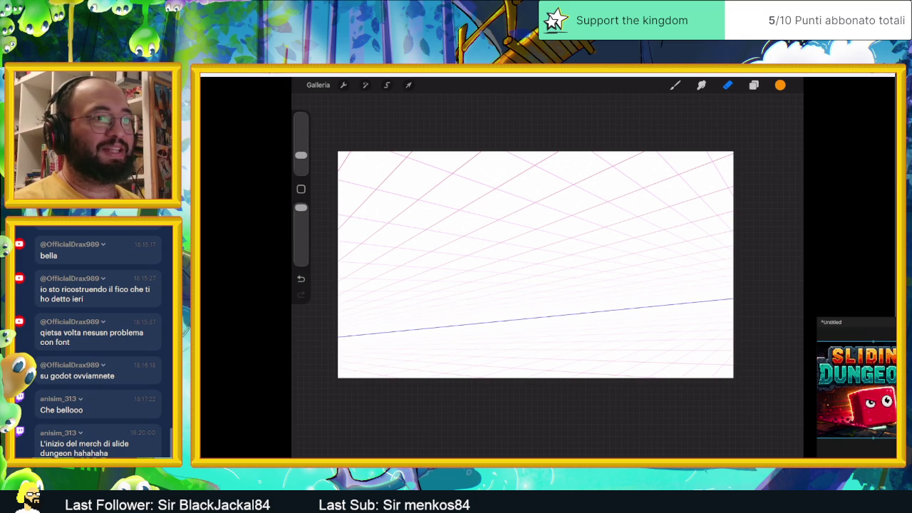
# Move the Sliding Dungeons preview window aside and enlarge it
pyautogui.moveTo(840, 322); pyautogui.dragTo(764, 278)
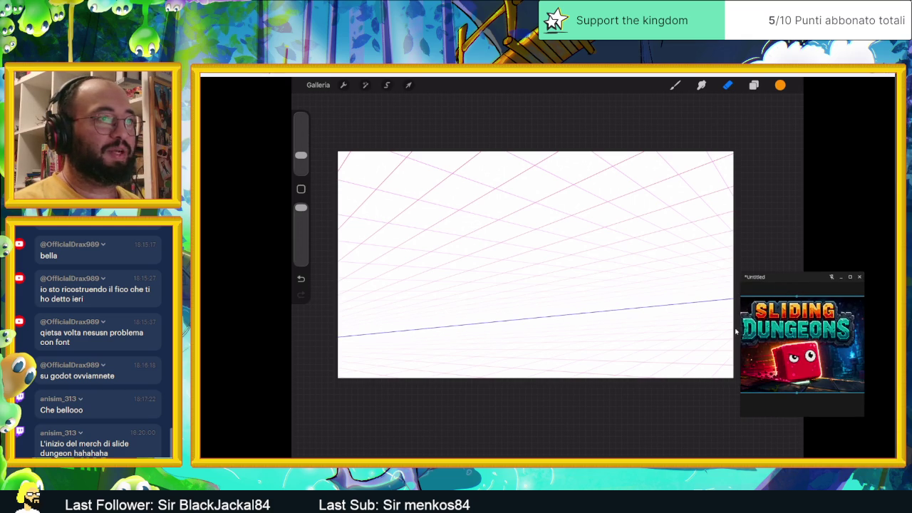
pyautogui.moveTo(737, 331); pyautogui.dragTo(670, 331)
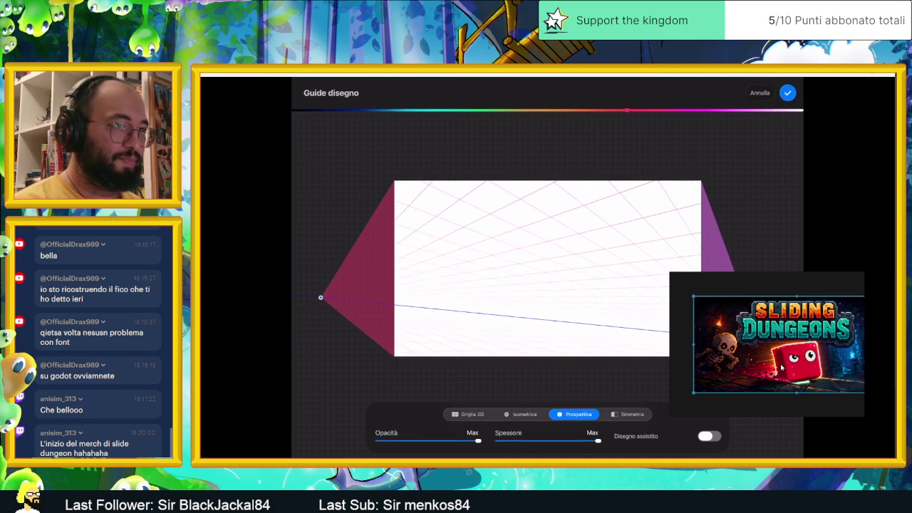
# Push the left vanishing point farther out to the left
pyautogui.moveTo(309, 285); pyautogui.dragTo(362, 296)
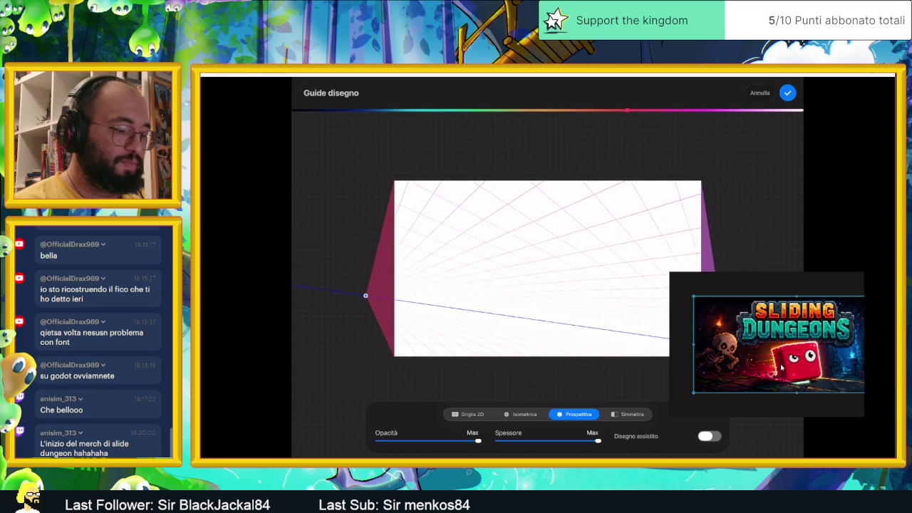
pyautogui.moveTo(360, 296); pyautogui.dragTo(337, 297)
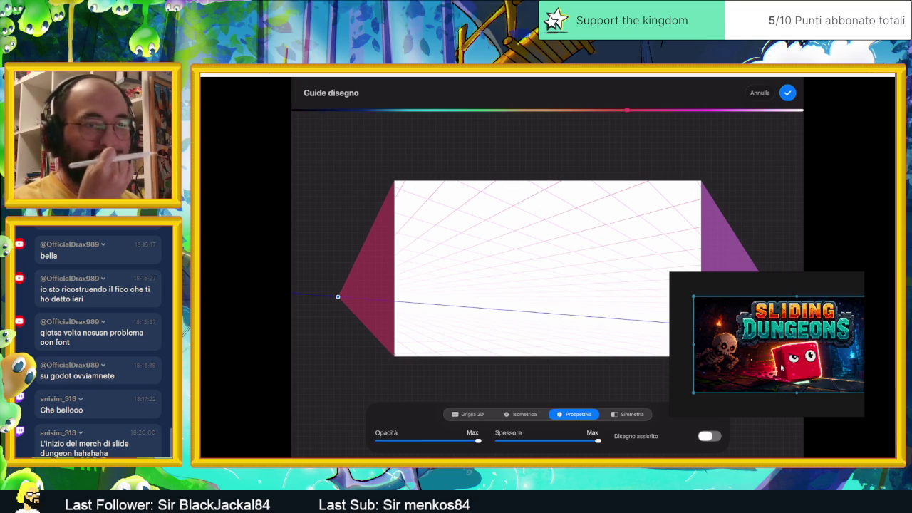
pyautogui.moveTo(338, 296); pyautogui.dragTo(292, 286)
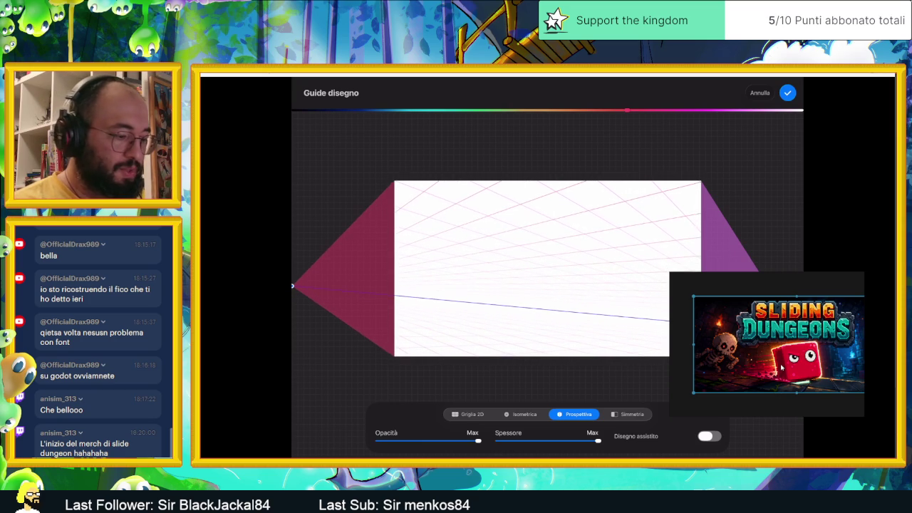
pyautogui.scroll(-3, 499, 271)
# Raise the right vanishing point to flatten the horizon and add a third point above the canvas
pyautogui.moveTo(734, 331); pyautogui.dragTo(735, 321)
pyautogui.moveTo(308, 288); pyautogui.dragTo(292, 284)
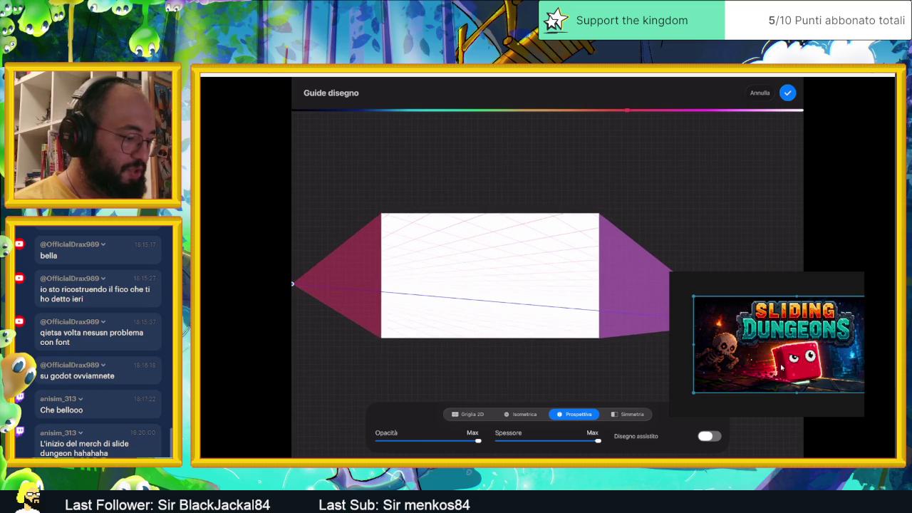
pyautogui.moveTo(735, 321); pyautogui.dragTo(736, 322)
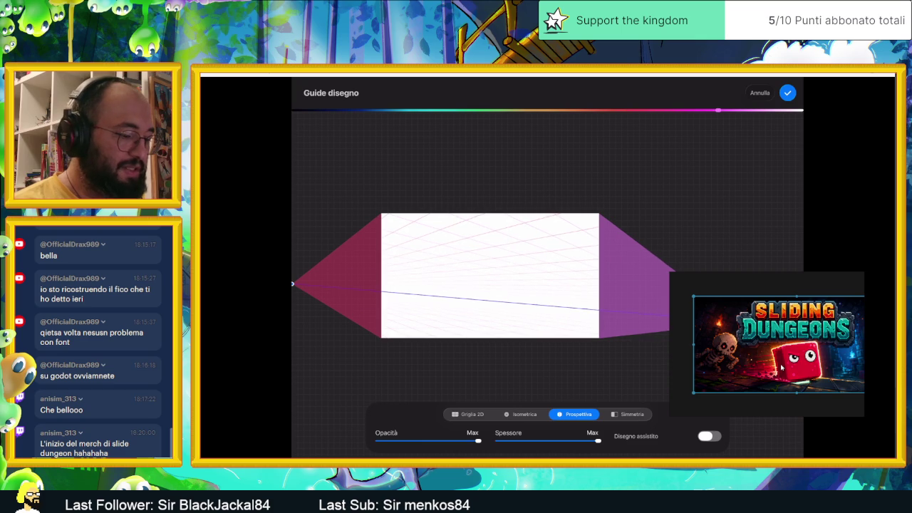
pyautogui.scroll(2, 518, 272)
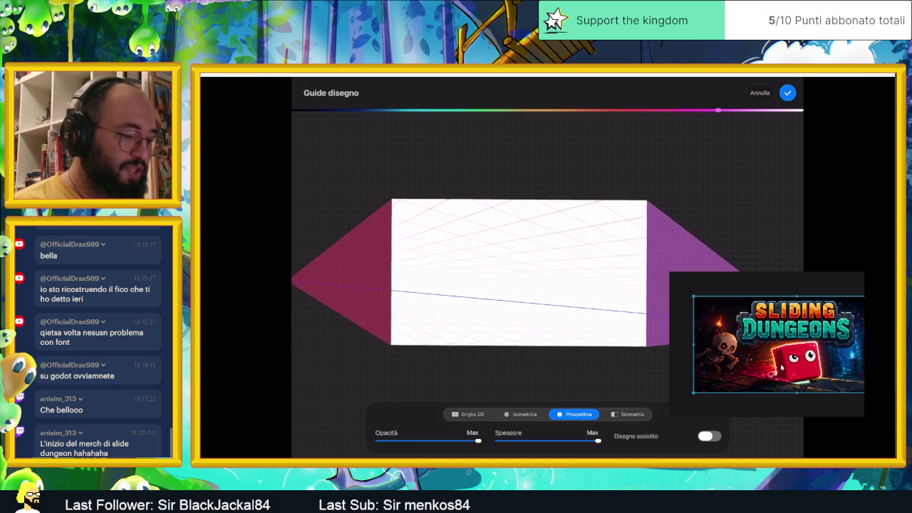
pyautogui.click(582, 184)
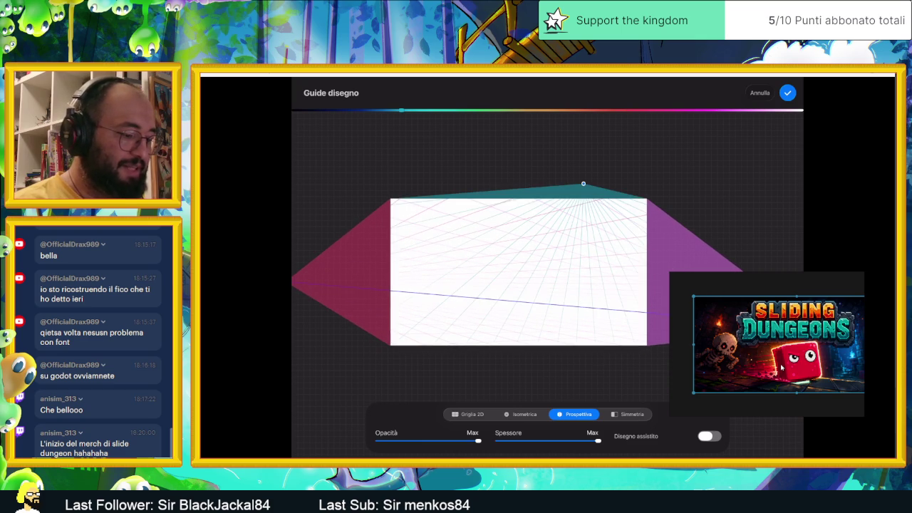
# Drag the third vanishing point into the canvas and back out, then close the guide editor
pyautogui.moveTo(582, 184); pyautogui.dragTo(593, 245)
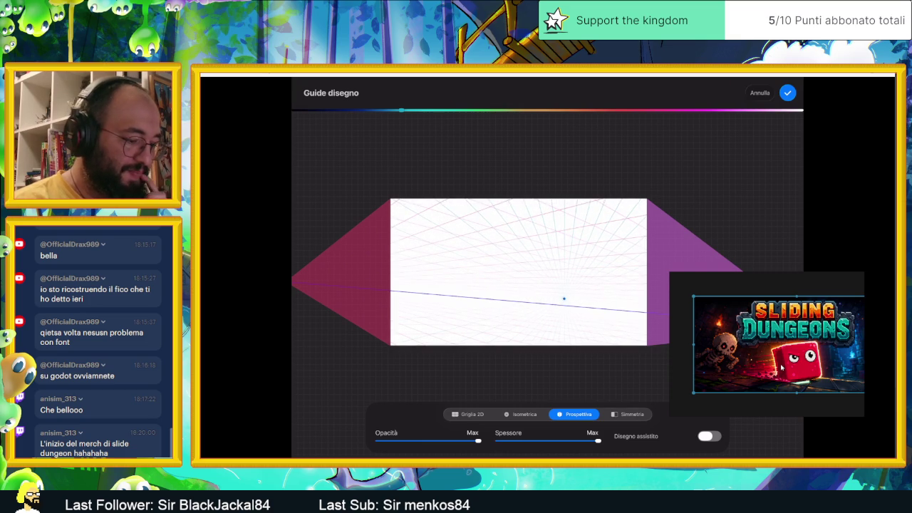
pyautogui.moveTo(596, 235)
pyautogui.mouseDown()
pyautogui.moveTo(618, 145)
pyautogui.moveTo(638, 310)
pyautogui.mouseUp()
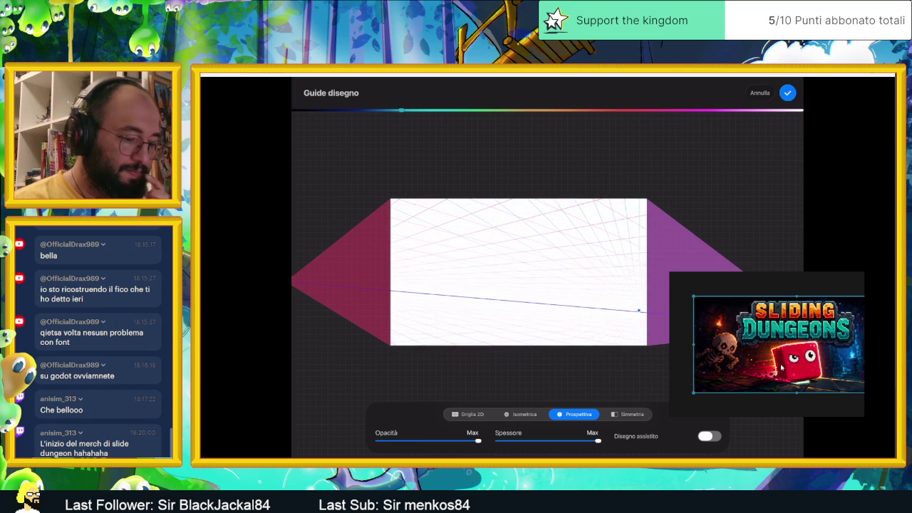
pyautogui.click(787, 93)
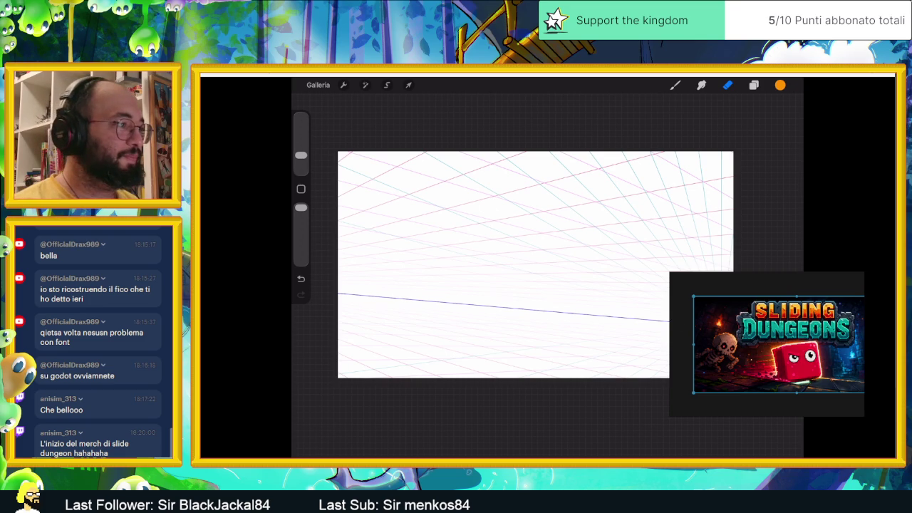
# Shrink the Sliding Dungeons preview window and move it to the lower right
pyautogui.moveTo(669, 339)
pyautogui.mouseDown()
pyautogui.moveTo(709, 341)
pyautogui.moveTo(701, 343)
pyautogui.mouseUp()
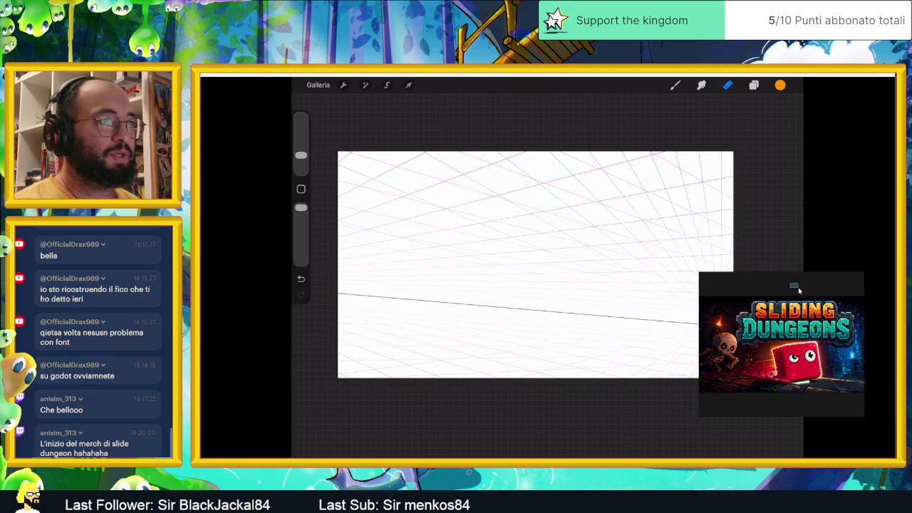
pyautogui.moveTo(802, 280); pyautogui.dragTo(842, 332)
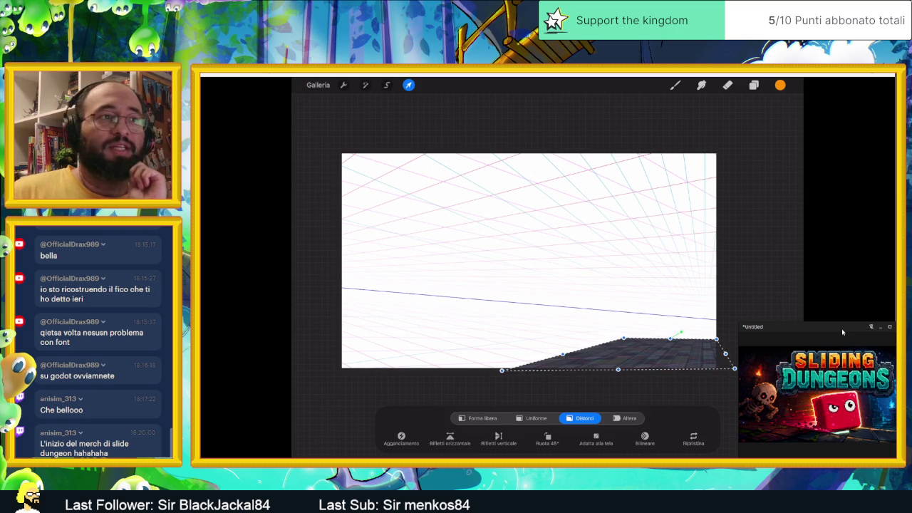
# Commit the Distort transform on the floor layer
pyautogui.press('e')
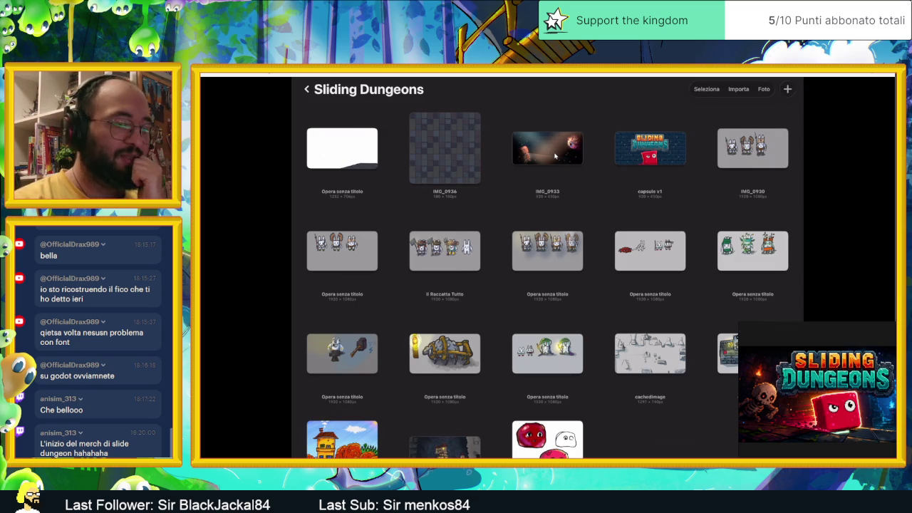
pyautogui.click(555, 155)
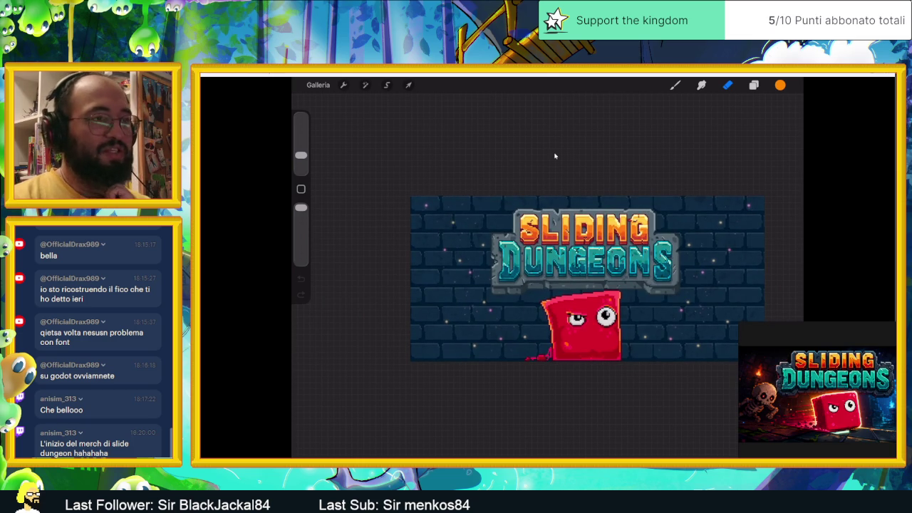
pyautogui.moveTo(817, 392)
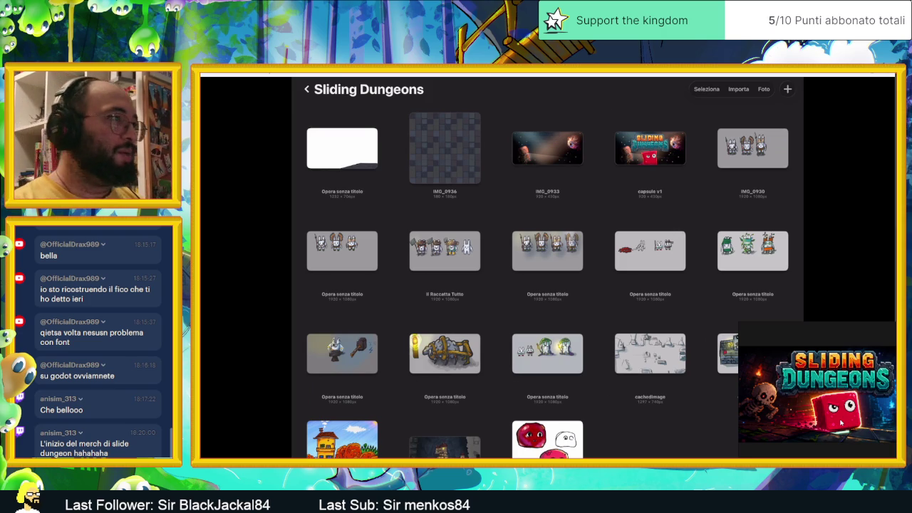
# Reopen the perspective-grid artwork and delete the distorted PAVIMENTO floor layer
pyautogui.click(341, 148)
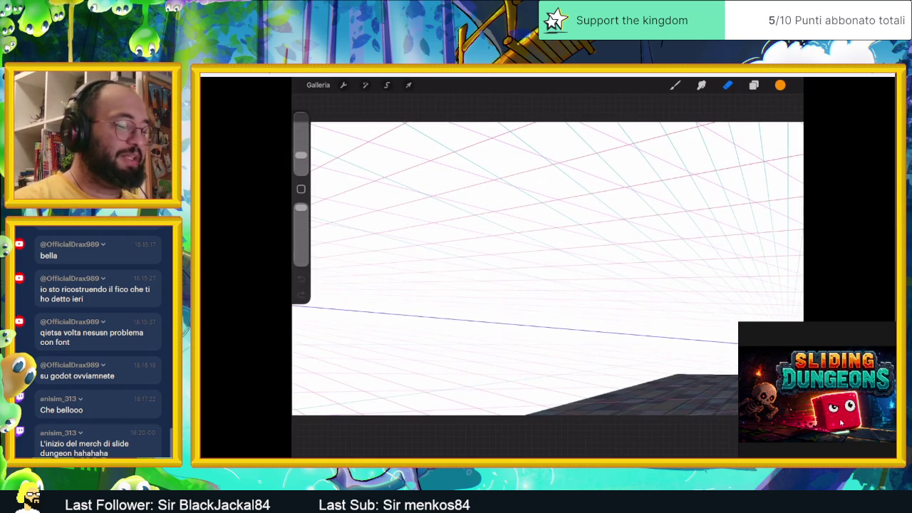
pyautogui.scroll(-5, 547, 268)
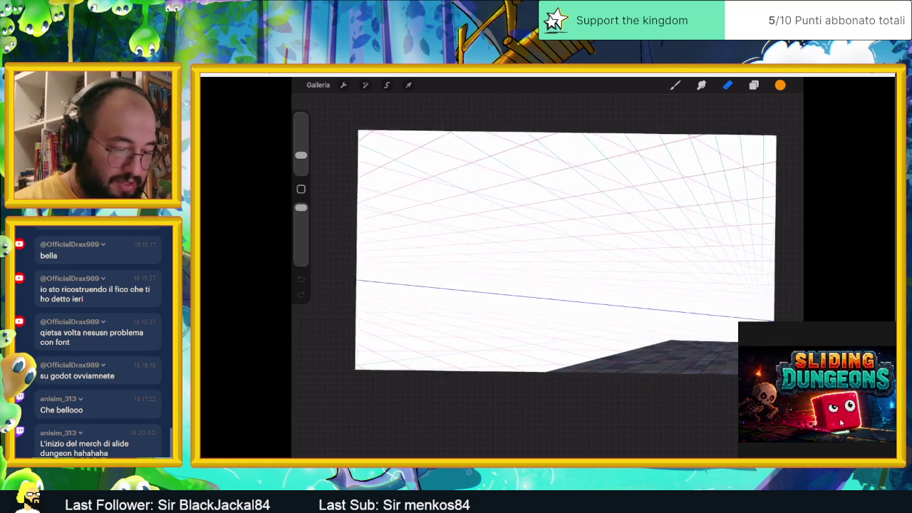
pyautogui.scroll(2, 535, 242)
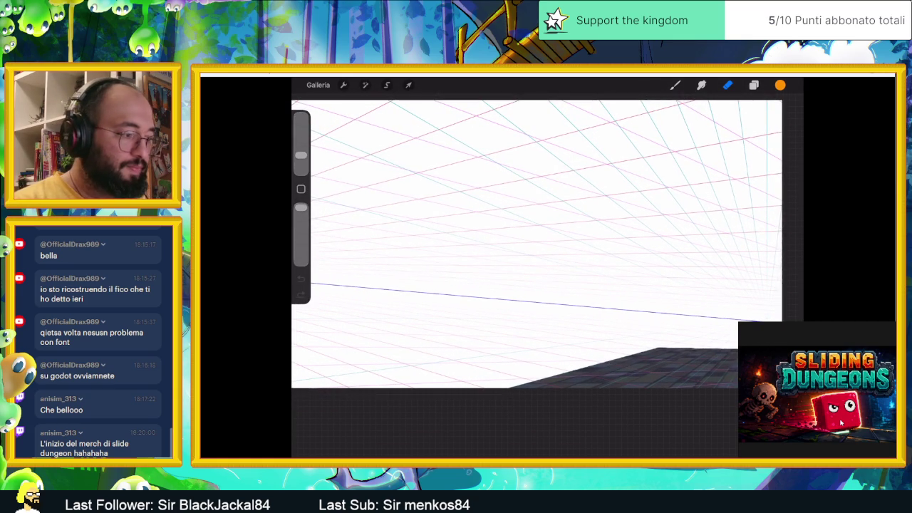
pyautogui.click(753, 85)
pyautogui.moveTo(748, 136); pyautogui.dragTo(701, 136)
pyautogui.click(783, 136)
pyautogui.click(783, 136)
# Duplicate the square PAVIMENTO tile layer and hide the copy
pyautogui.click(746, 136)
pyautogui.click(783, 168)
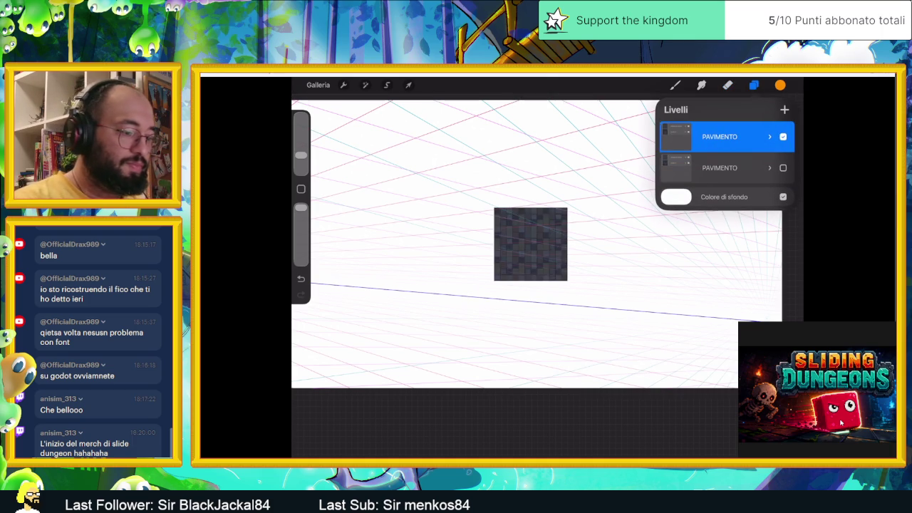
pyautogui.scroll(-3, 531, 245)
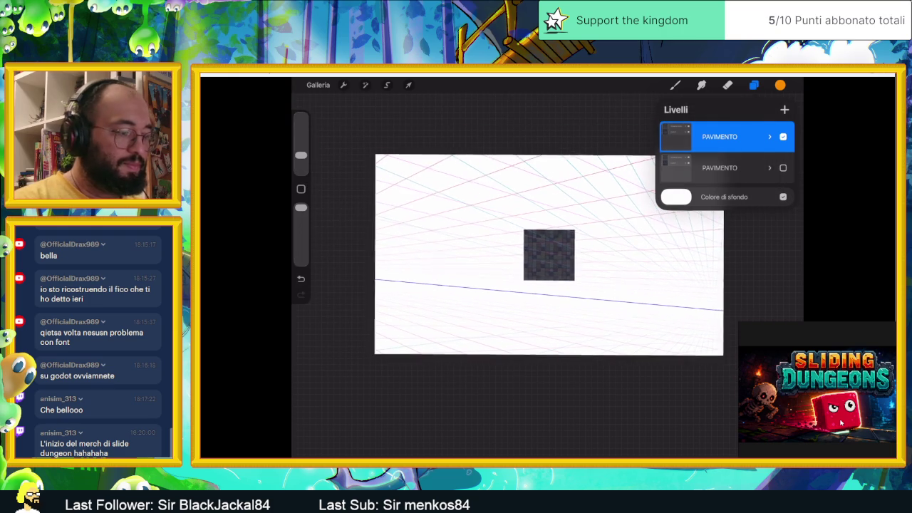
pyautogui.click(343, 84)
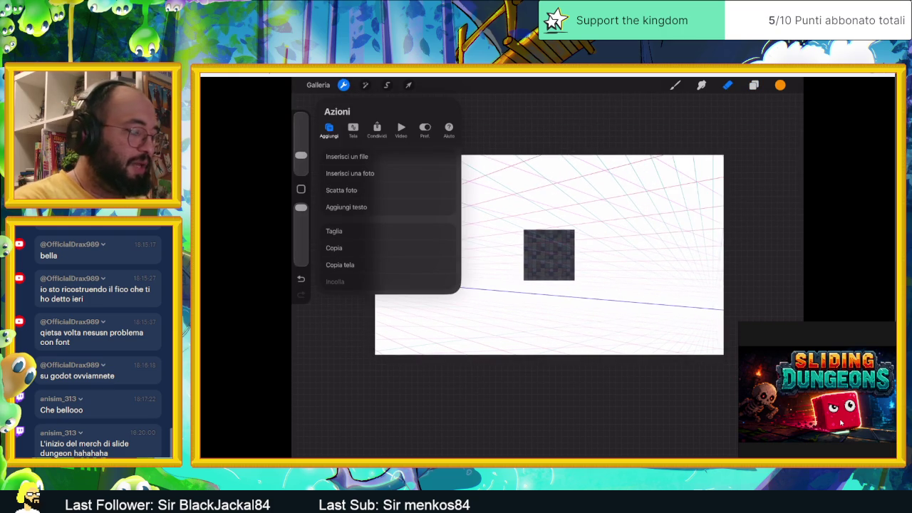
pyautogui.click(353, 128)
# Open the perspective drawing guide and shift its line colour through magenta to another hue
pyautogui.click(346, 228)
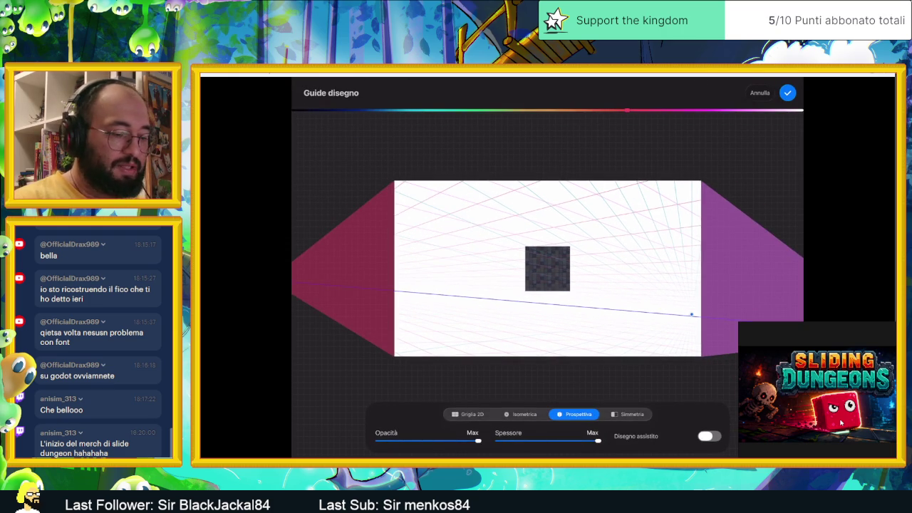
pyautogui.click(691, 314)
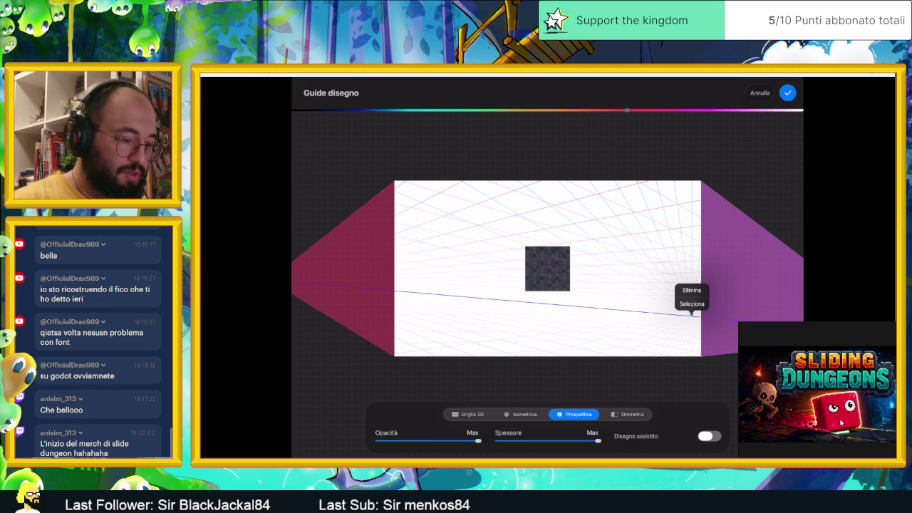
pyautogui.moveTo(470, 111); pyautogui.dragTo(621, 110)
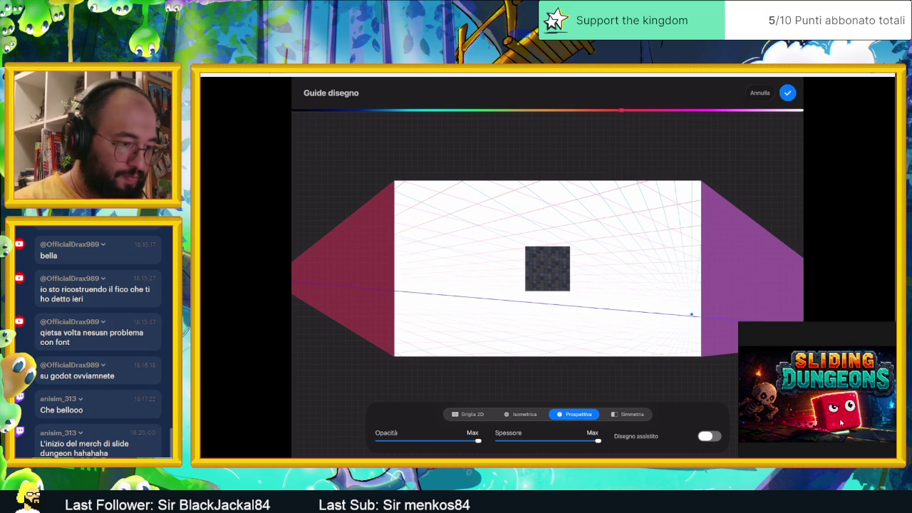
pyautogui.click(692, 314)
pyautogui.click(401, 110)
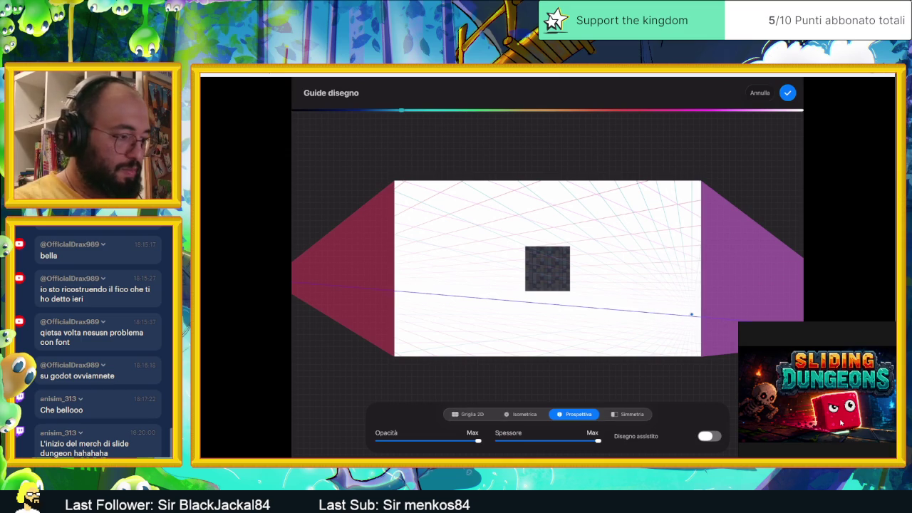
pyautogui.moveTo(401, 111)
pyautogui.mouseDown()
pyautogui.moveTo(684, 110)
pyautogui.moveTo(633, 110)
pyautogui.mouseUp()
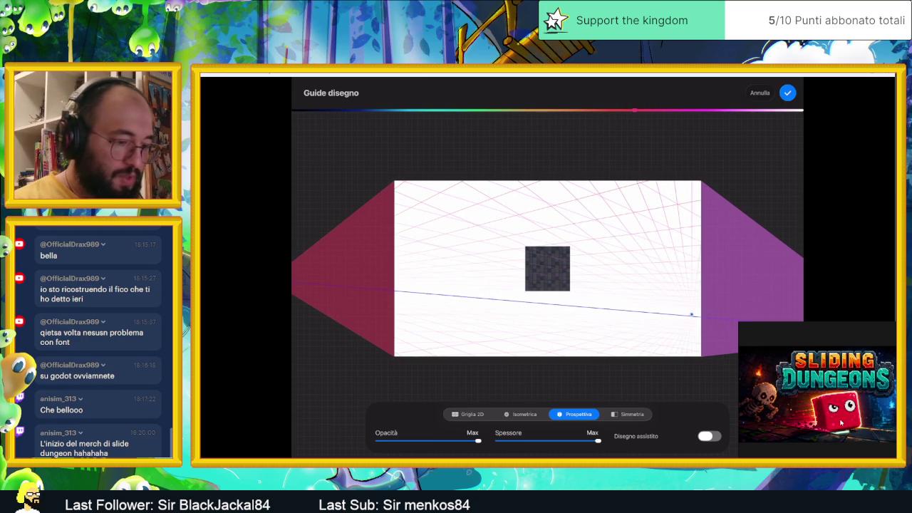
pyautogui.moveTo(634, 110); pyautogui.dragTo(341, 110)
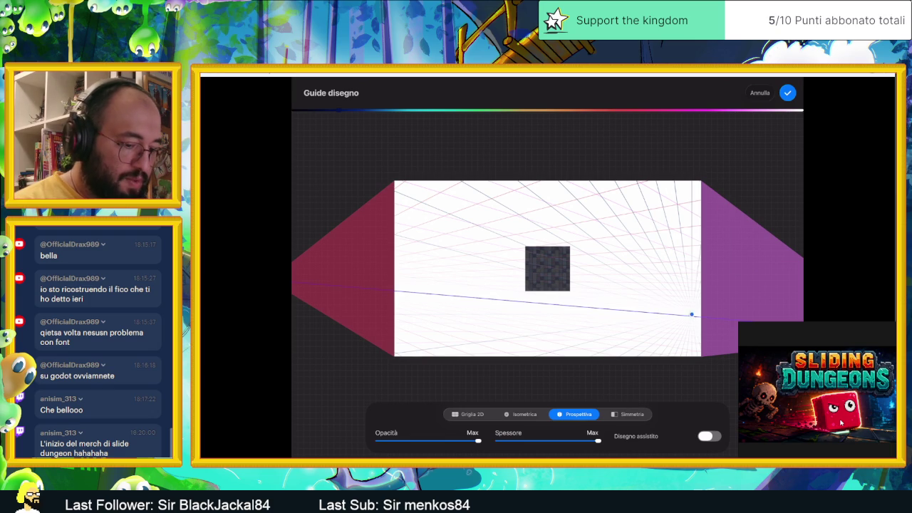
# Delete the right vanishing point from the perspective guide
pyautogui.click(691, 314)
pyautogui.click(691, 290)
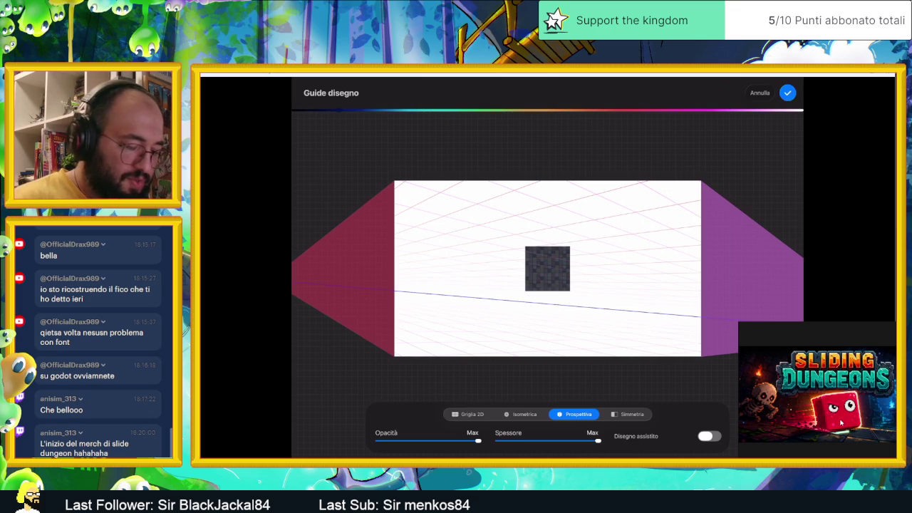
pyautogui.scroll(-3, 547, 268)
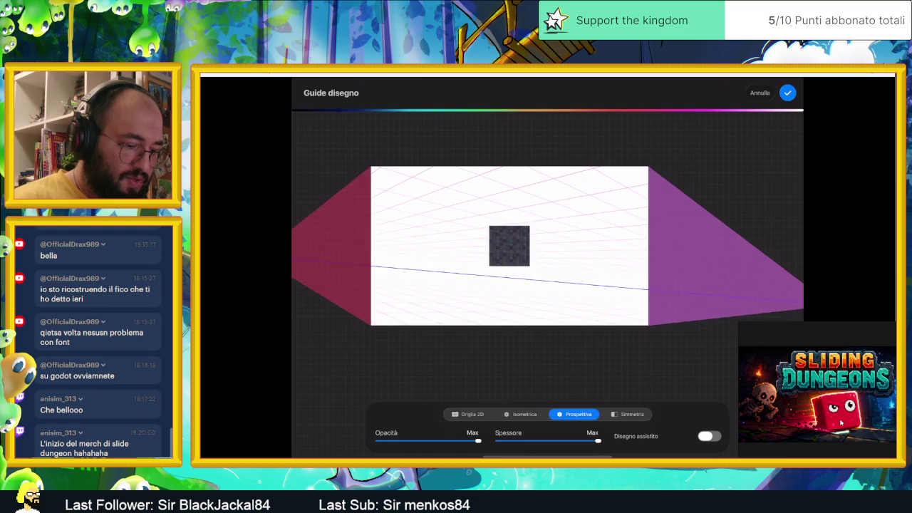
# Slide the right vanishing point inward and confirm the two-point perspective Drawing Guide
pyautogui.moveTo(758, 314); pyautogui.dragTo(637, 303)
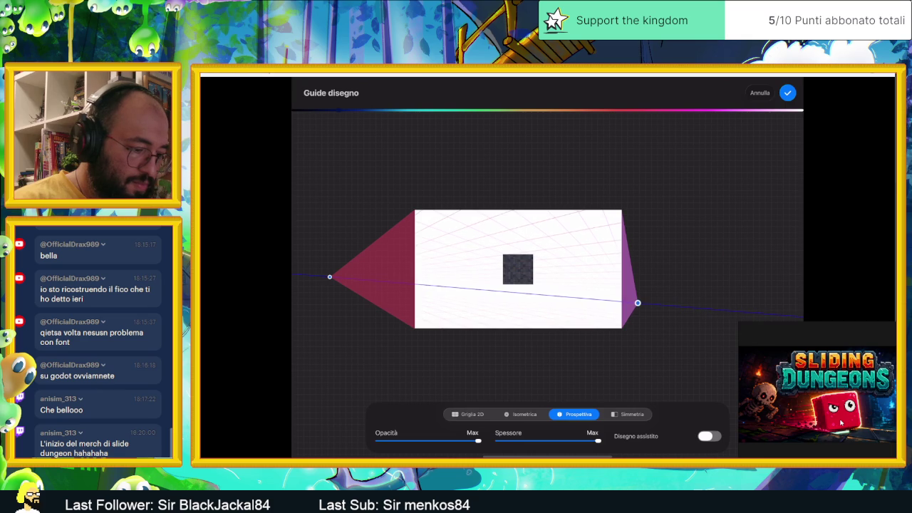
pyautogui.scroll(2, 501, 294)
pyautogui.scroll(2, 501, 295)
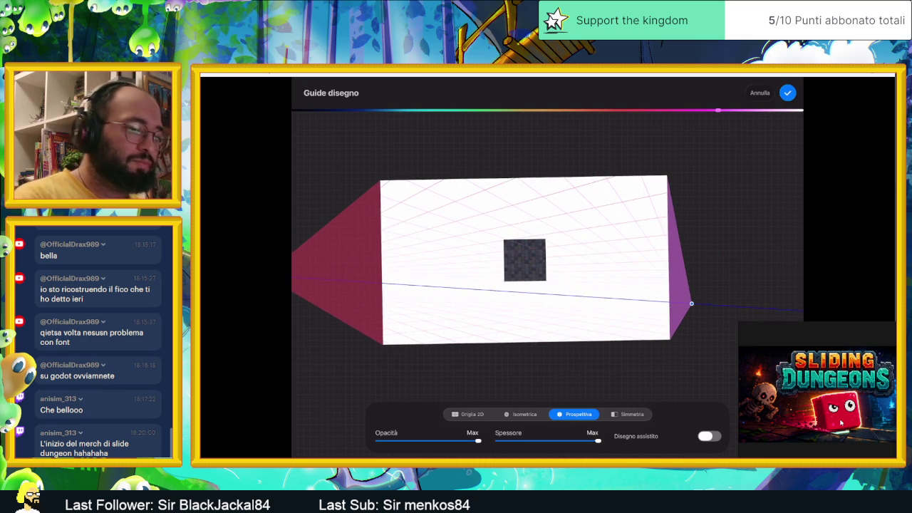
pyautogui.click(787, 93)
pyautogui.scroll(1, 545, 262)
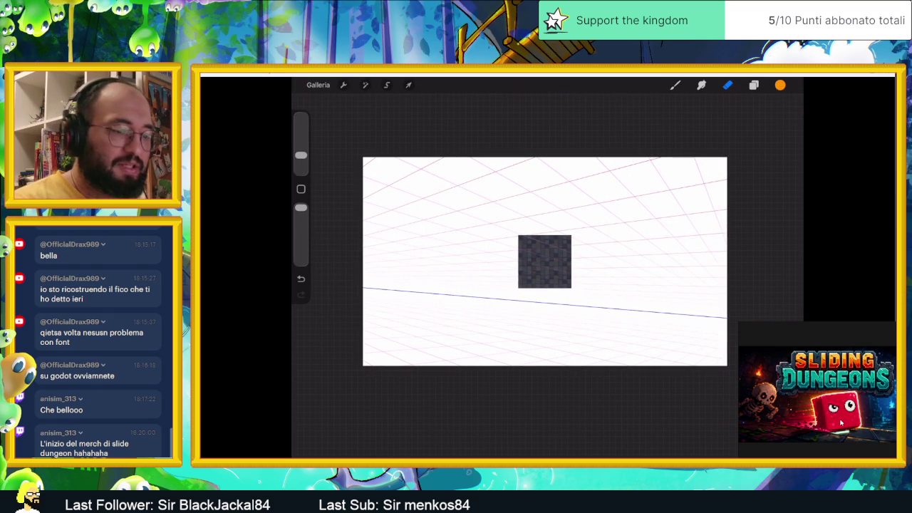
# Distort the dark tile square into a wide, skewed floor plane across the canvas bottom
pyautogui.click(408, 84)
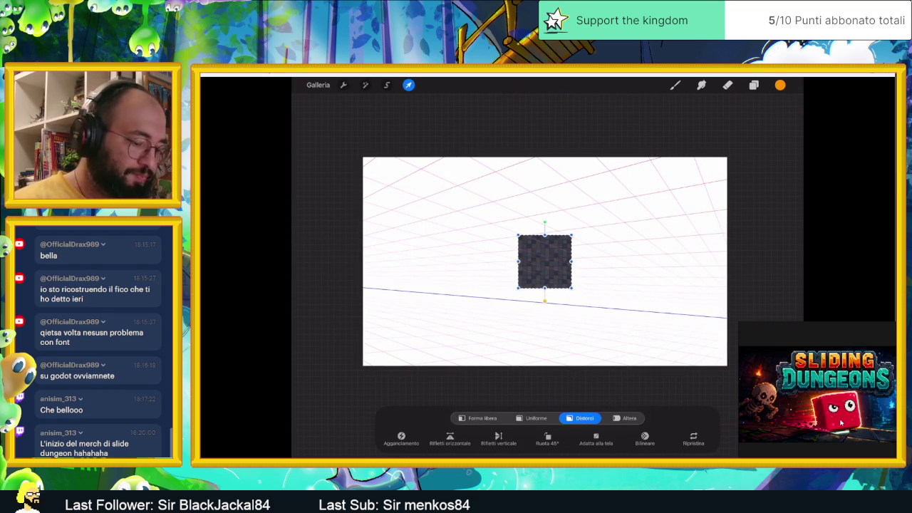
pyautogui.moveTo(544, 261)
pyautogui.mouseDown()
pyautogui.moveTo(658, 349)
pyautogui.moveTo(703, 361)
pyautogui.mouseUp()
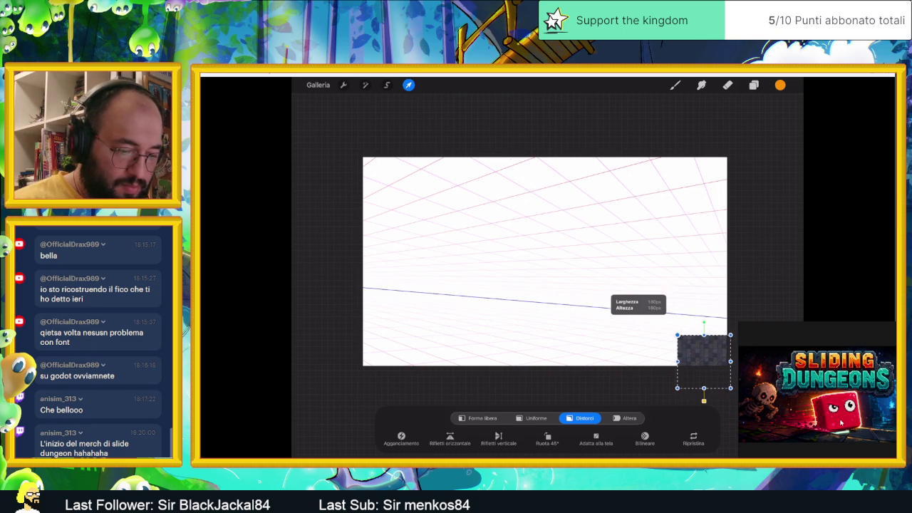
pyautogui.moveTo(677, 334); pyautogui.dragTo(678, 330)
pyautogui.moveTo(677, 388); pyautogui.dragTo(533, 365)
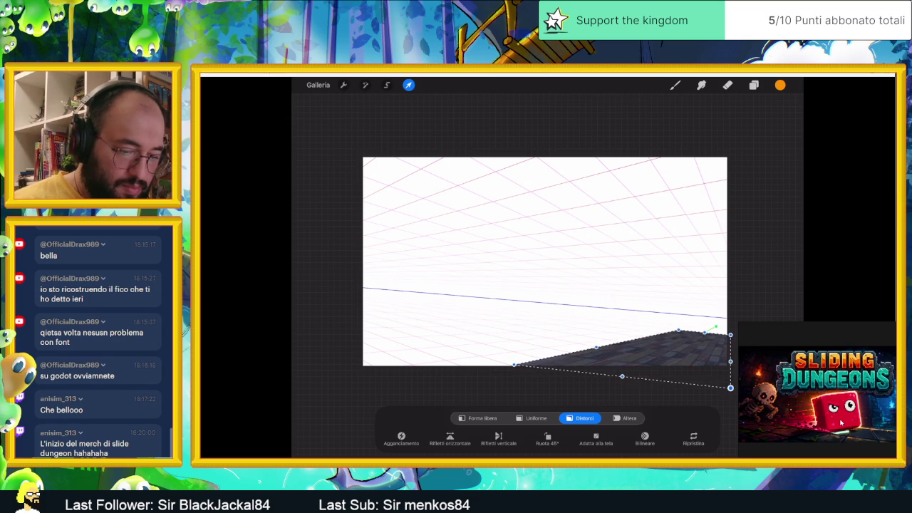
pyautogui.moveTo(730, 388)
pyautogui.mouseDown()
pyautogui.moveTo(654, 371)
pyautogui.moveTo(675, 375)
pyautogui.mouseUp()
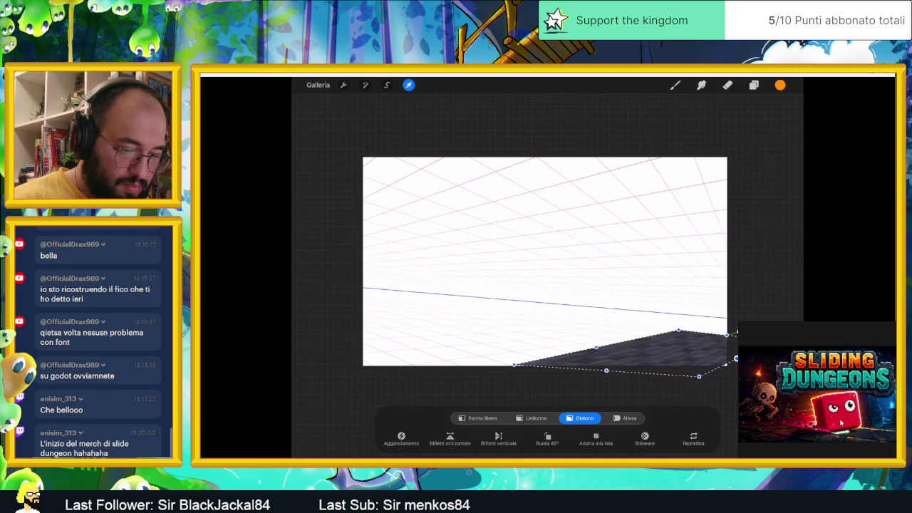
pyautogui.moveTo(734, 358)
pyautogui.mouseDown()
pyautogui.moveTo(720, 354)
pyautogui.moveTo(729, 381)
pyautogui.mouseUp()
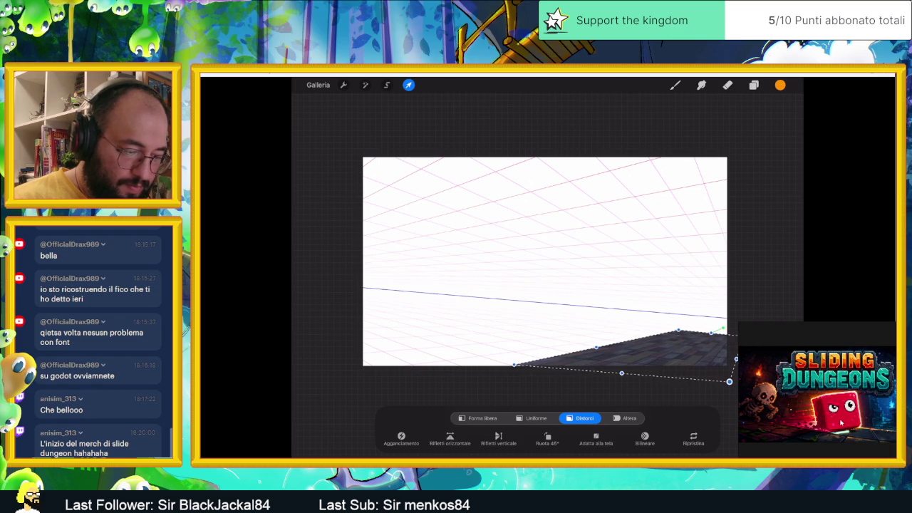
pyautogui.moveTo(514, 365); pyautogui.dragTo(492, 369)
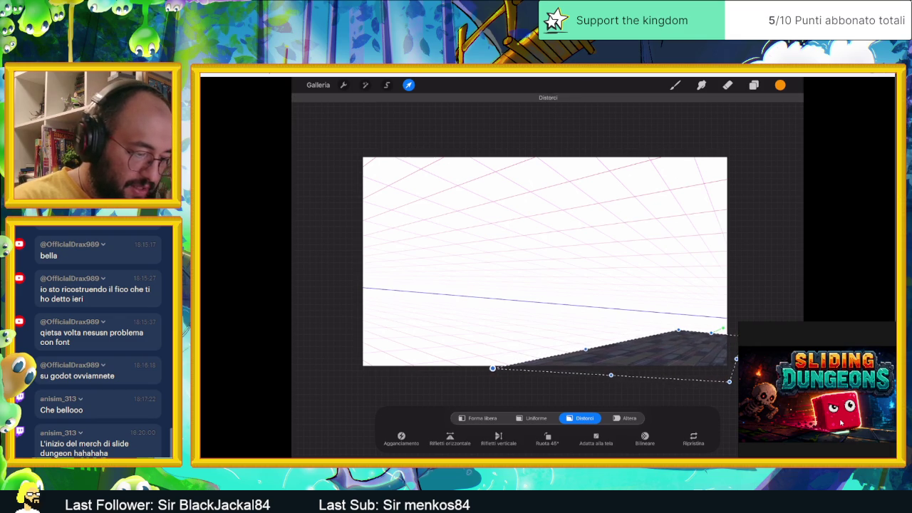
pyautogui.moveTo(677, 330)
pyautogui.mouseDown()
pyautogui.moveTo(677, 338)
pyautogui.moveTo(683, 330)
pyautogui.mouseUp()
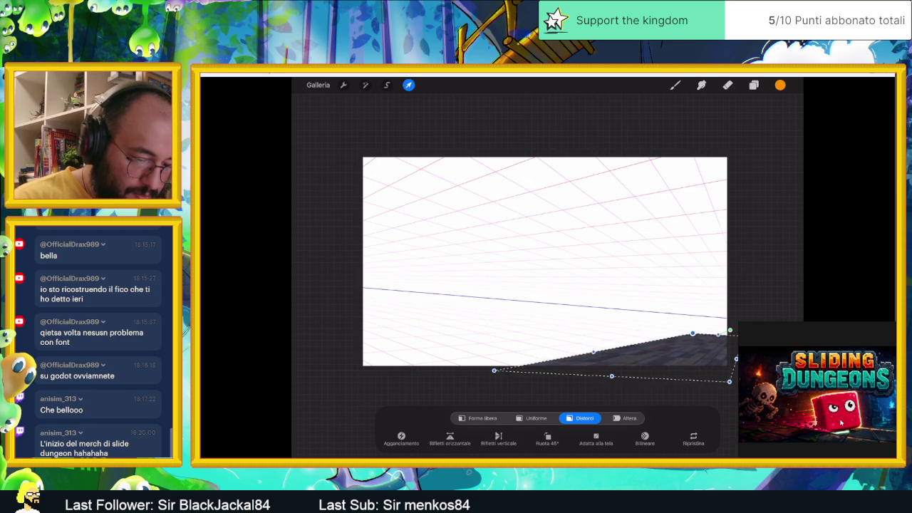
pyautogui.moveTo(684, 330); pyautogui.dragTo(686, 335)
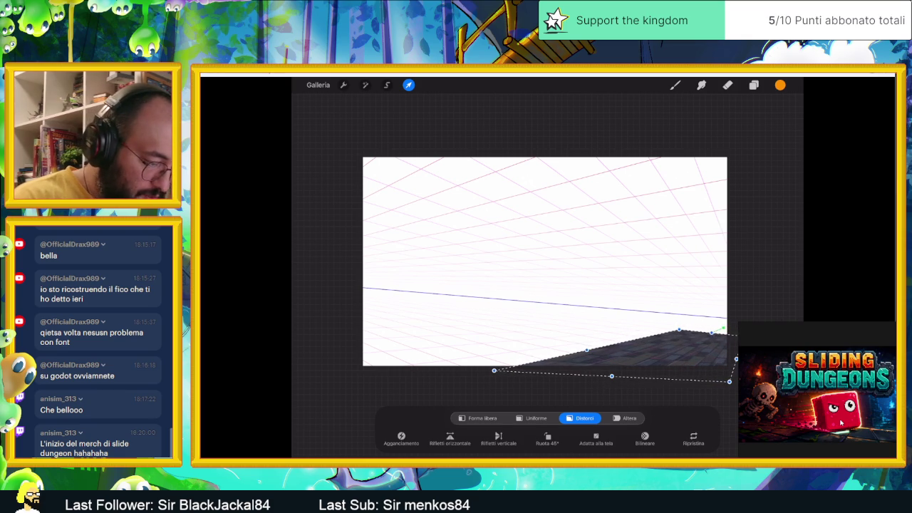
pyautogui.moveTo(493, 371); pyautogui.dragTo(406, 365)
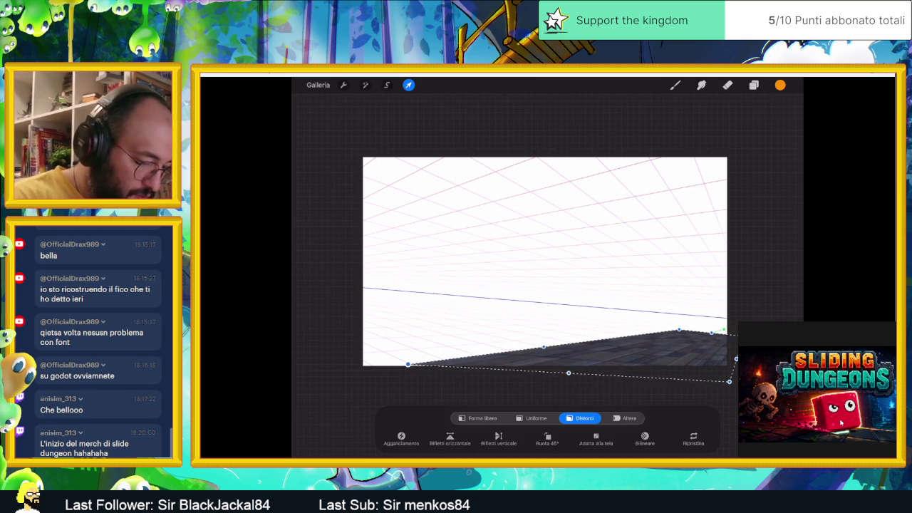
pyautogui.scroll(3, 544, 262)
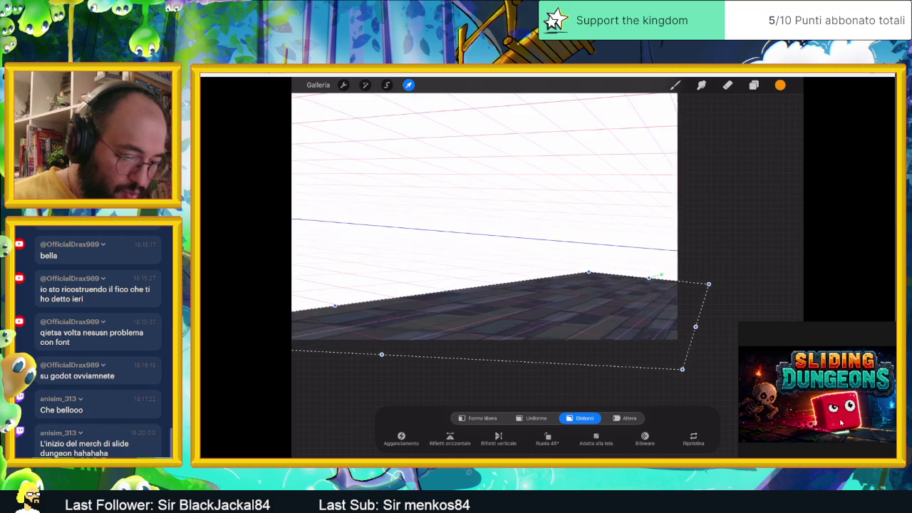
# Refine the floor plane's right-side corners to follow the pink perspective grid
pyautogui.moveTo(708, 284); pyautogui.dragTo(692, 284)
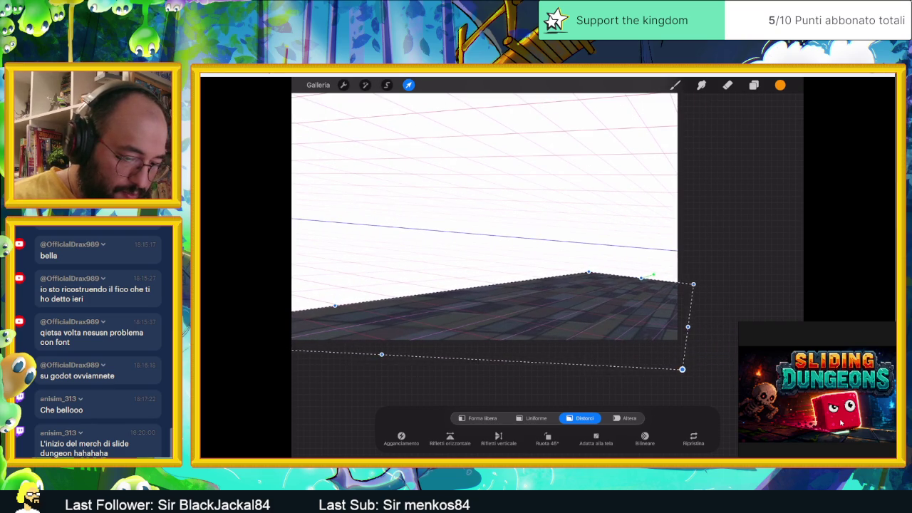
pyautogui.moveTo(682, 369); pyautogui.dragTo(609, 353)
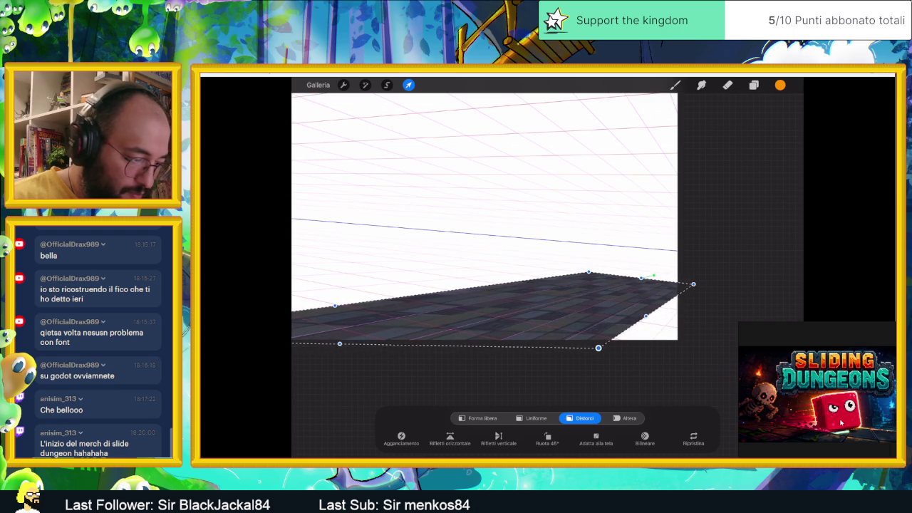
pyautogui.moveTo(646, 316); pyautogui.dragTo(710, 321)
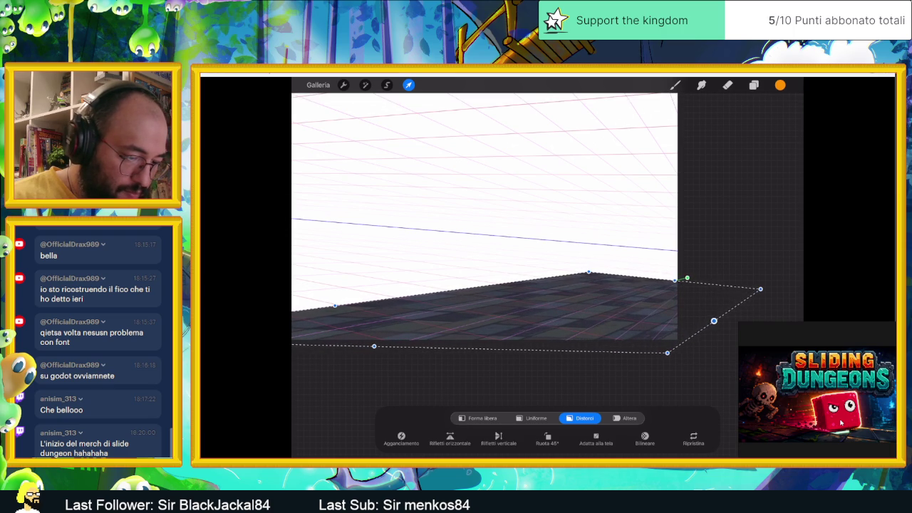
pyautogui.moveTo(760, 288); pyautogui.dragTo(725, 287)
pyautogui.moveTo(666, 352); pyautogui.dragTo(700, 352)
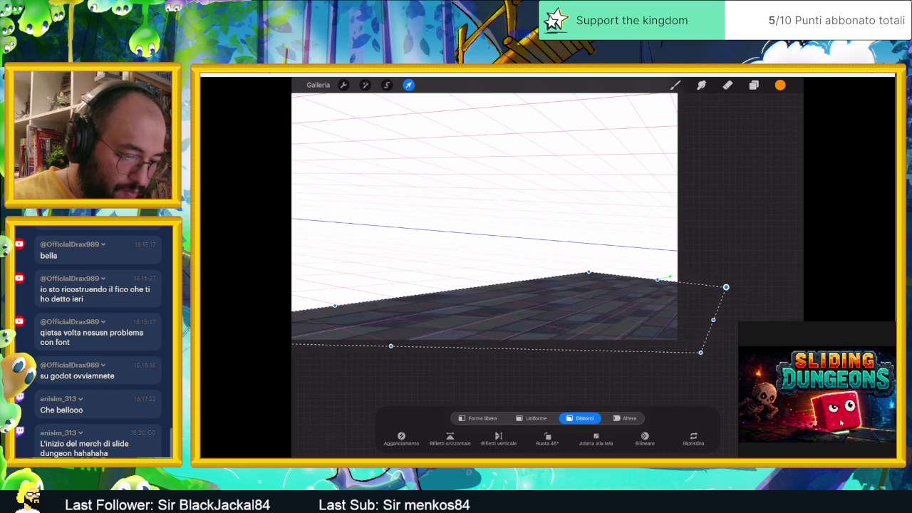
pyautogui.moveTo(725, 287); pyautogui.dragTo(718, 287)
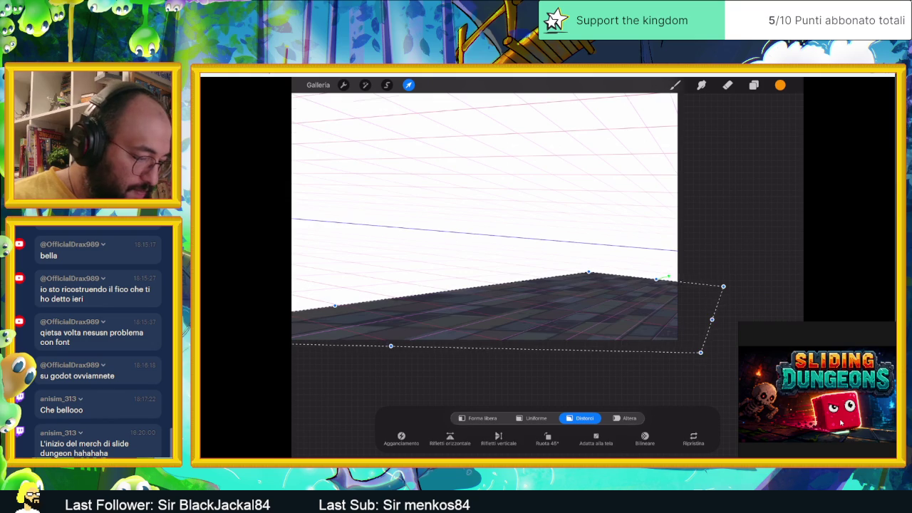
pyautogui.scroll(2, 498, 214)
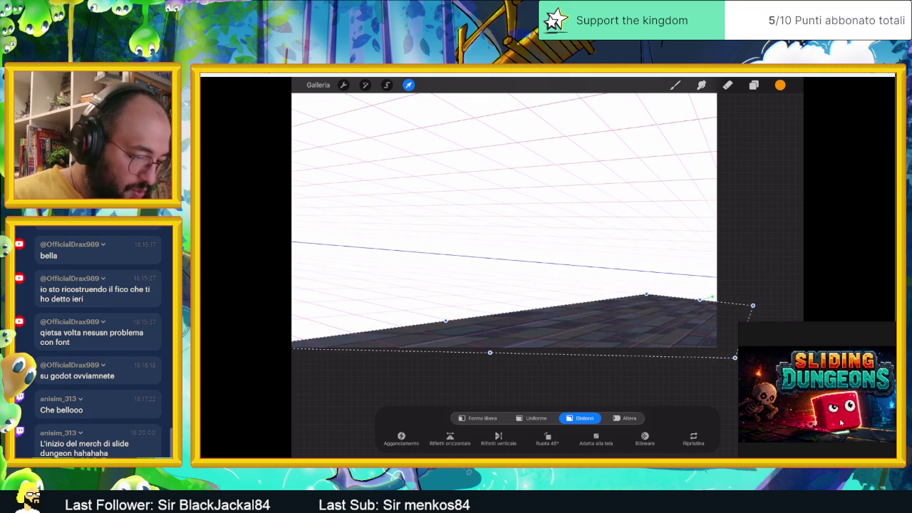
# Shift the floor, stretch its left side, and bend its top edge to match the grid
pyautogui.moveTo(541, 324); pyautogui.dragTo(547, 331)
pyautogui.hscroll(-2, 520, 220)
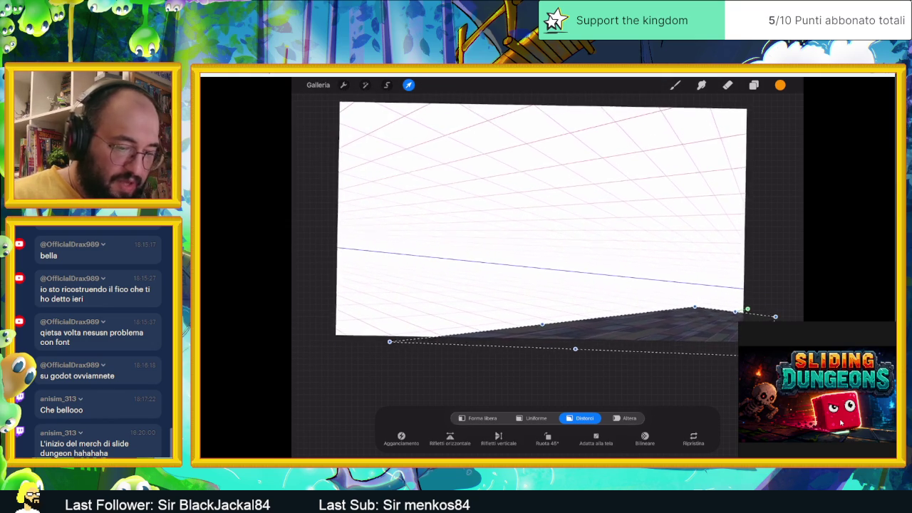
pyautogui.moveTo(538, 326); pyautogui.dragTo(483, 329)
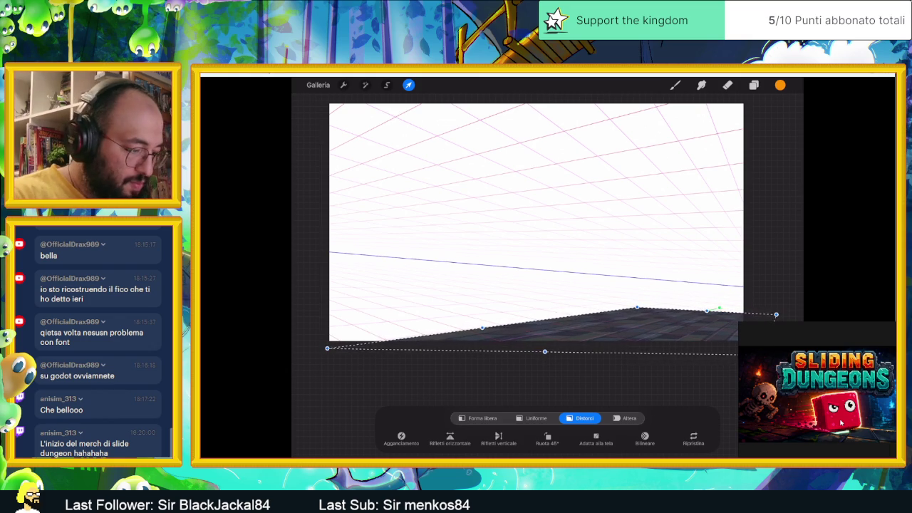
pyautogui.moveTo(327, 347); pyautogui.dragTo(358, 342)
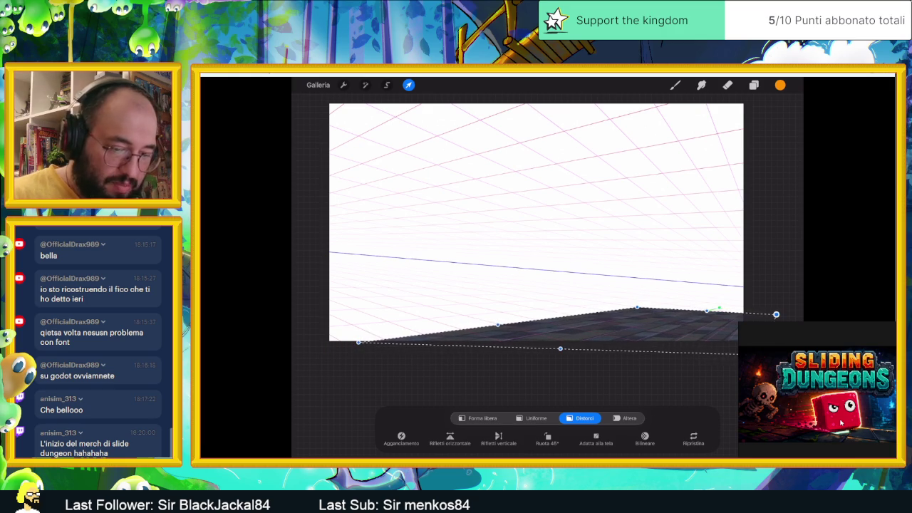
pyautogui.scroll(2, 520, 221)
pyautogui.scroll(2, 520, 221)
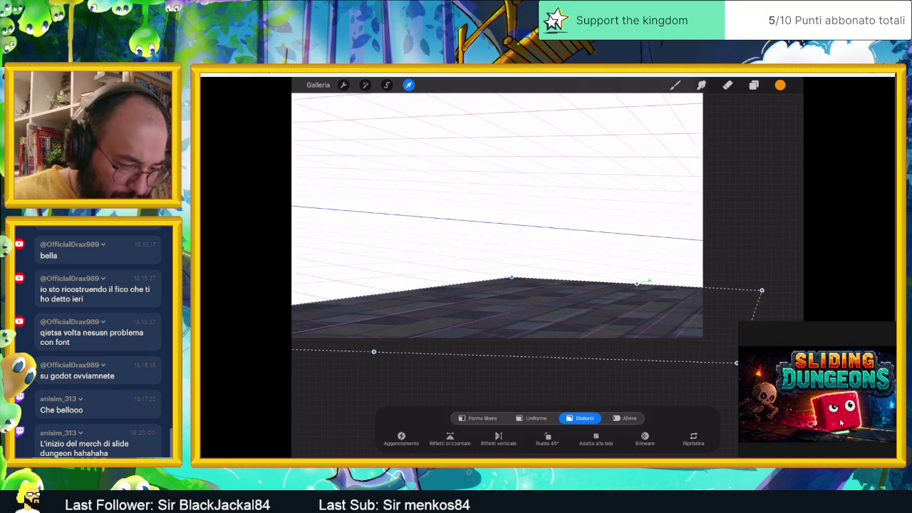
pyautogui.moveTo(761, 290); pyautogui.dragTo(760, 292)
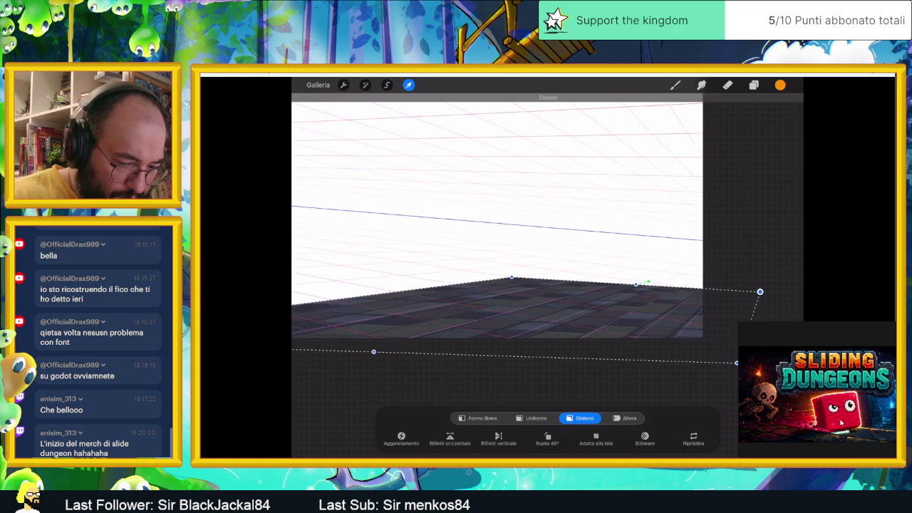
pyautogui.moveTo(512, 277); pyautogui.dragTo(563, 271)
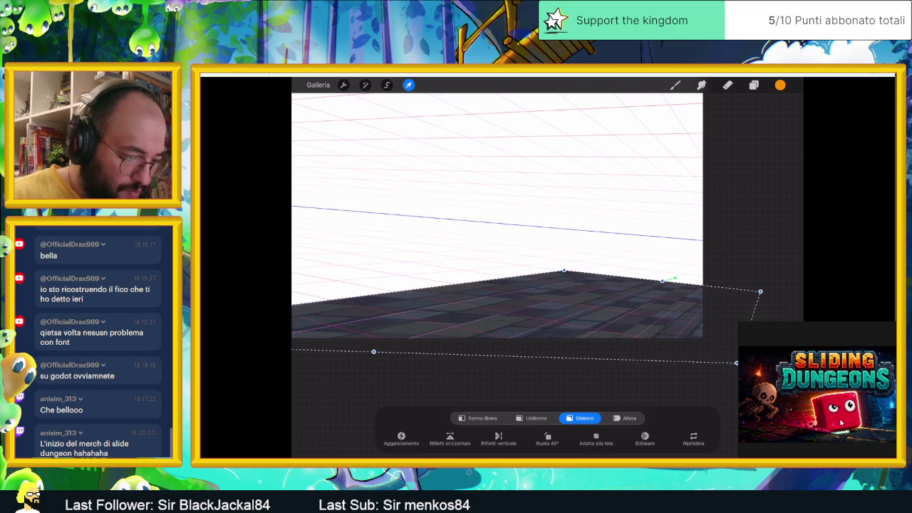
pyautogui.moveTo(373, 351); pyautogui.dragTo(443, 363)
pyautogui.scroll(-2, 498, 221)
pyautogui.scroll(-2, 527, 221)
pyautogui.scroll(-2, 548, 220)
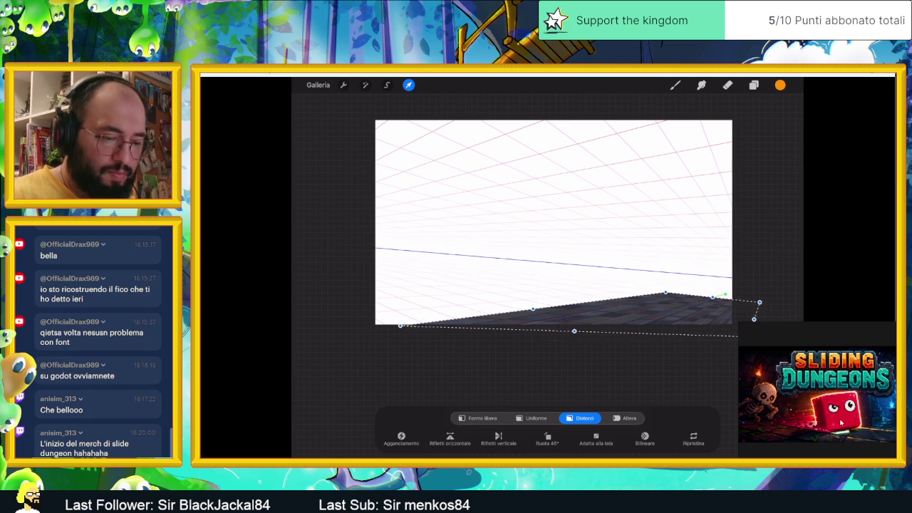
# Duplicate the PAVIMENTO floor tile layer and make the copy visible
pyautogui.click(754, 85)
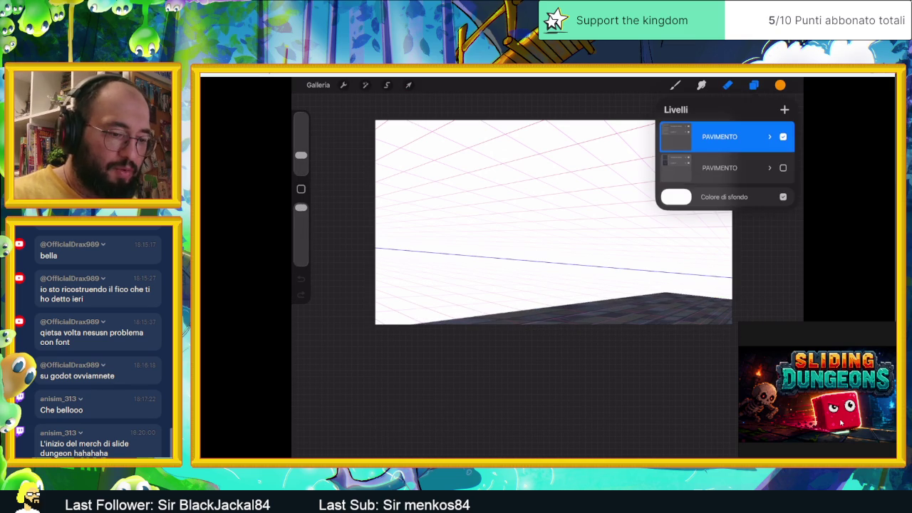
pyautogui.moveTo(762, 167); pyautogui.dragTo(691, 167)
pyautogui.click(747, 168)
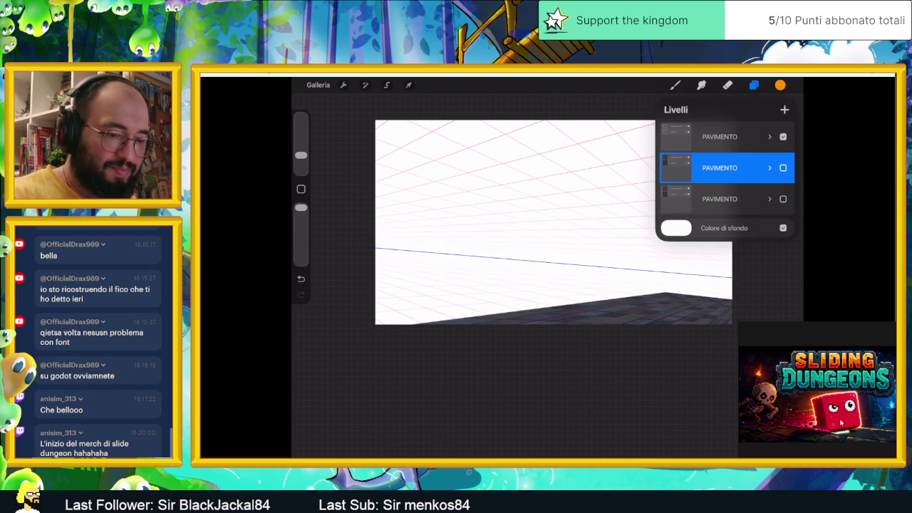
pyautogui.click(782, 168)
# Move the tile copy down onto the floor area and begin skewing it in perspective
pyautogui.click(408, 85)
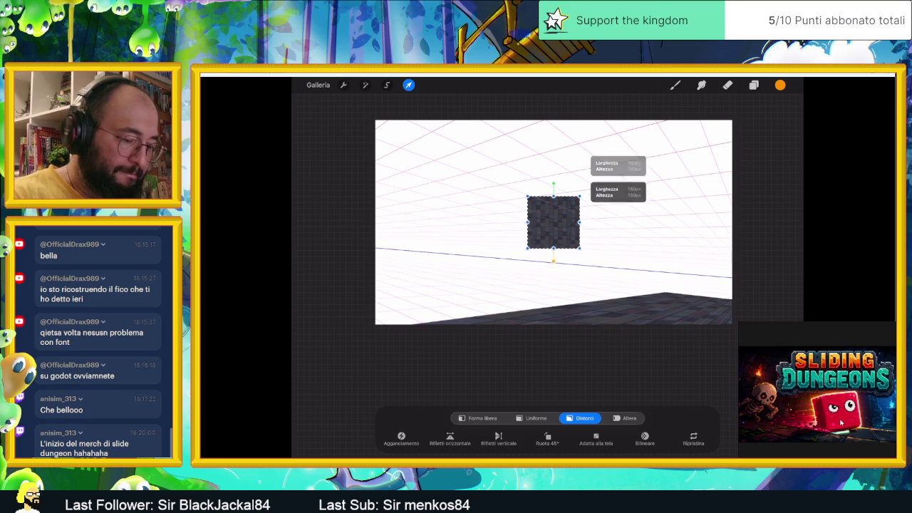
pyautogui.scroll(3, 553, 221)
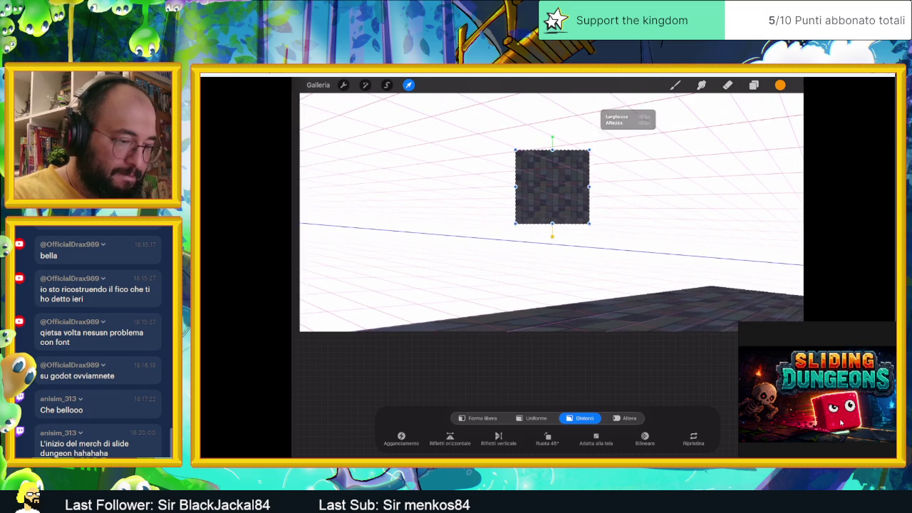
pyautogui.moveTo(552, 187); pyautogui.dragTo(476, 287)
pyautogui.moveTo(511, 249); pyautogui.dragTo(712, 286)
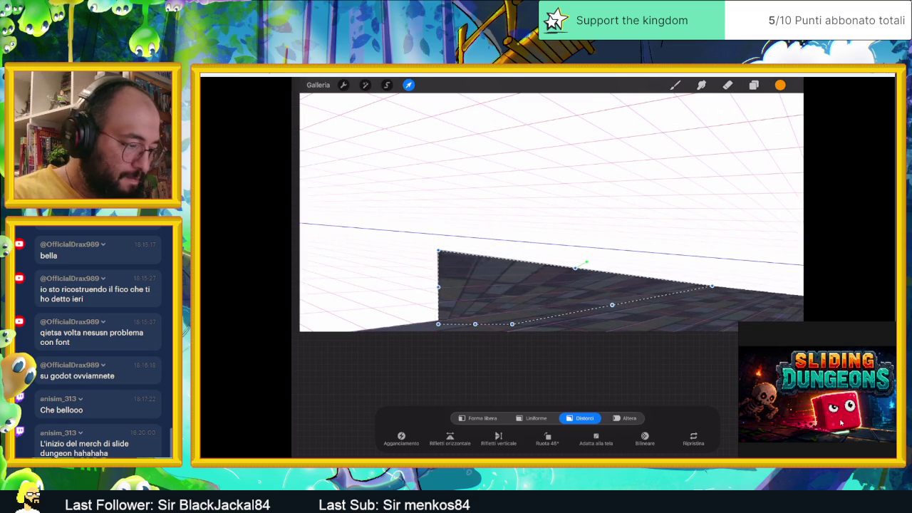
pyautogui.moveTo(438, 251)
pyautogui.mouseDown()
pyautogui.moveTo(484, 270)
pyautogui.moveTo(464, 259)
pyautogui.mouseUp()
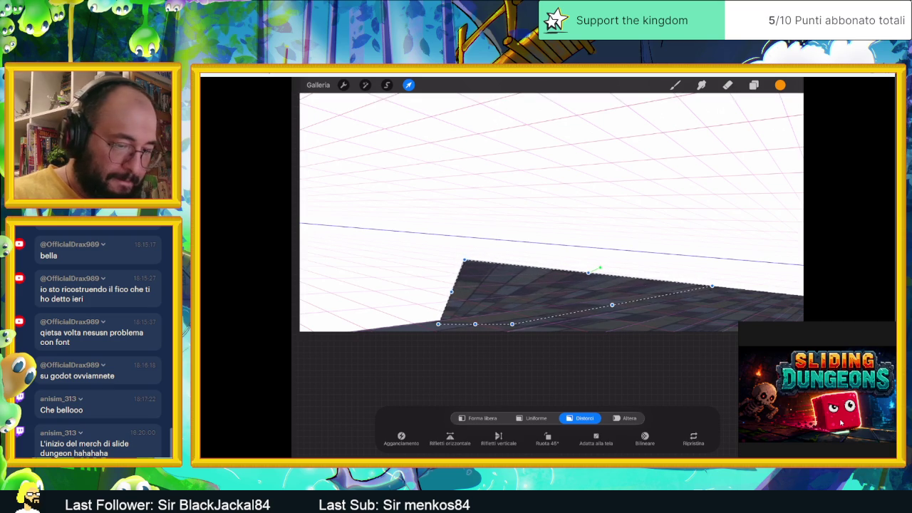
pyautogui.moveTo(465, 260); pyautogui.dragTo(513, 259)
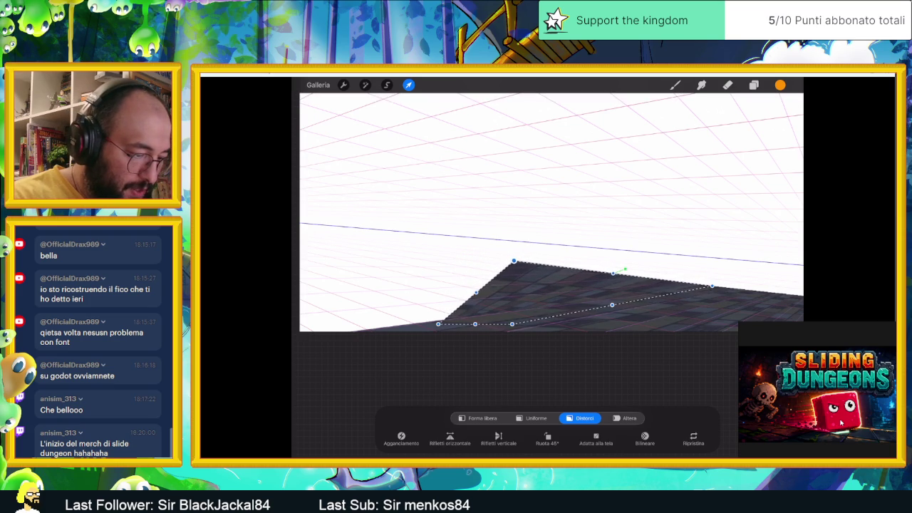
pyautogui.scroll(-2, 548, 214)
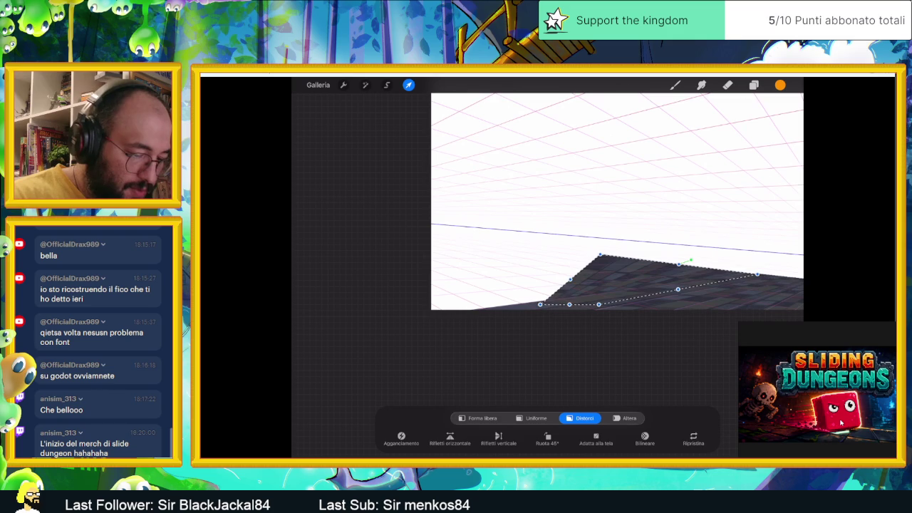
# Stretch the copy past the canvas's left edge along the floor and commit the distortion
pyautogui.moveTo(540, 304); pyautogui.dragTo(428, 258)
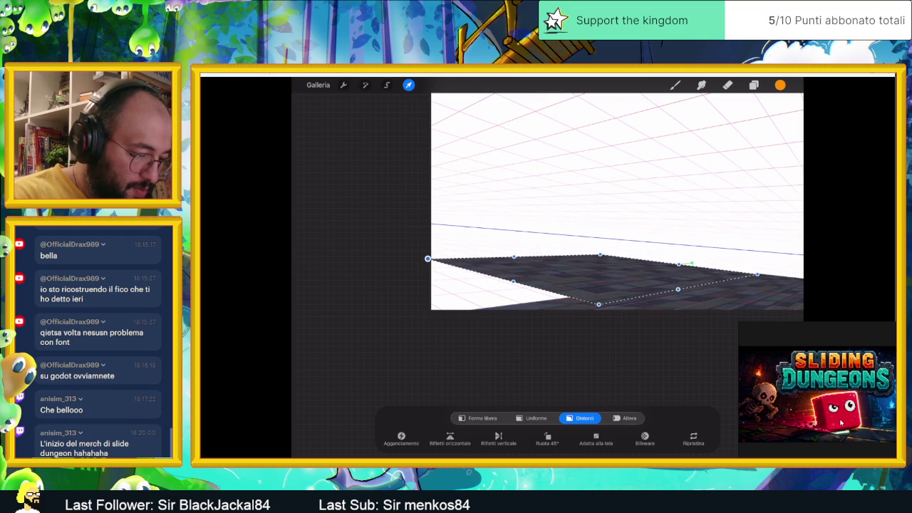
pyautogui.moveTo(598, 304); pyautogui.dragTo(436, 312)
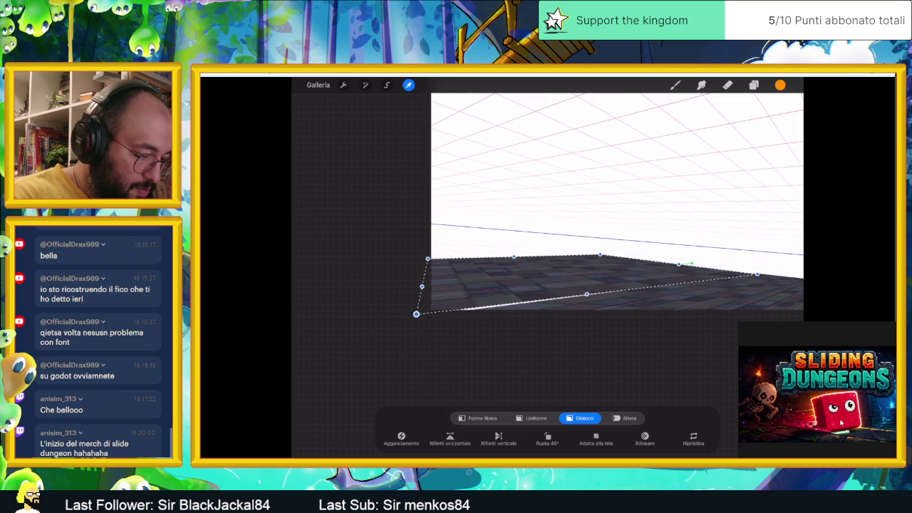
pyautogui.moveTo(427, 259)
pyautogui.mouseDown()
pyautogui.moveTo(328, 279)
pyautogui.moveTo(362, 287)
pyautogui.moveTo(356, 277)
pyautogui.moveTo(370, 294)
pyautogui.moveTo(361, 267)
pyautogui.mouseUp()
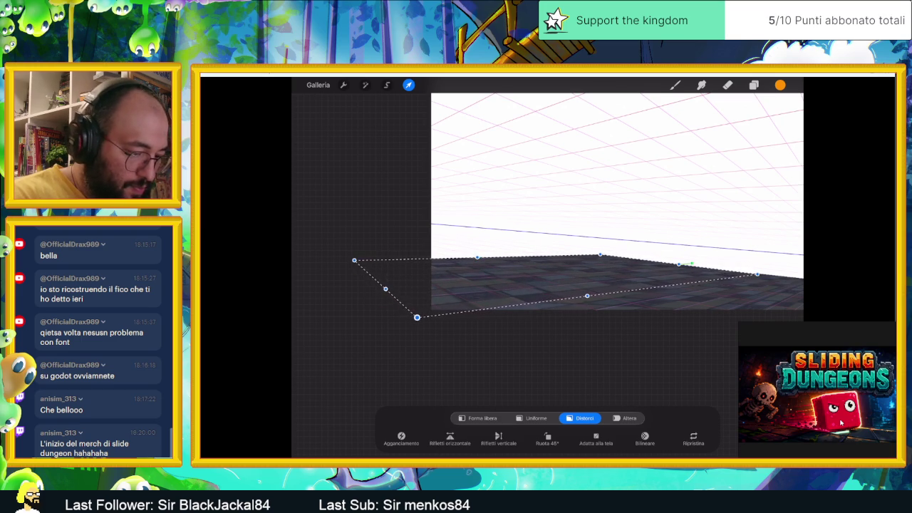
pyautogui.moveTo(417, 317)
pyautogui.mouseDown()
pyautogui.moveTo(440, 317)
pyautogui.moveTo(434, 307)
pyautogui.moveTo(452, 321)
pyautogui.moveTo(430, 316)
pyautogui.mouseUp()
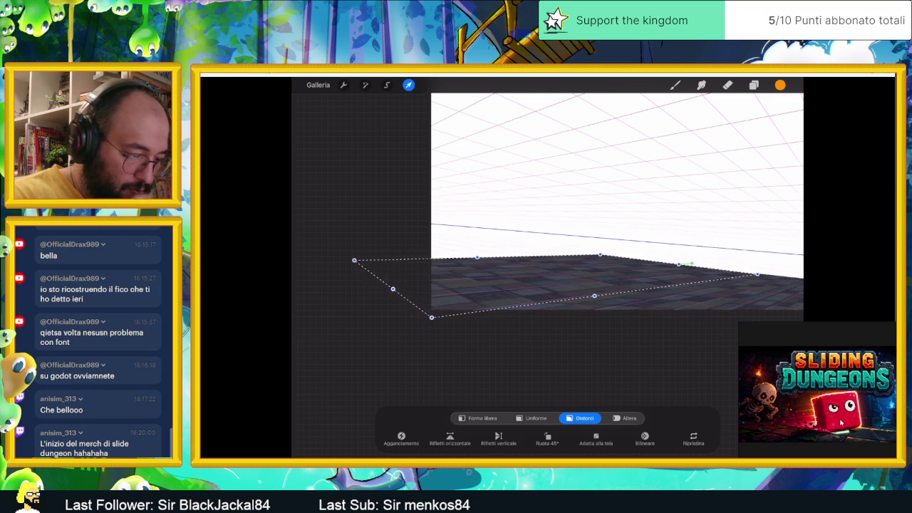
pyautogui.scroll(-3, 570, 213)
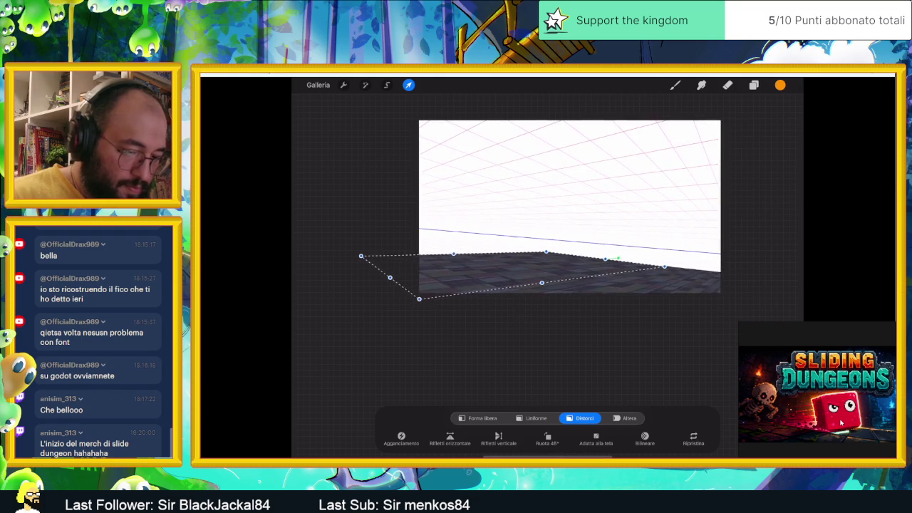
pyautogui.scroll(3, 510, 185)
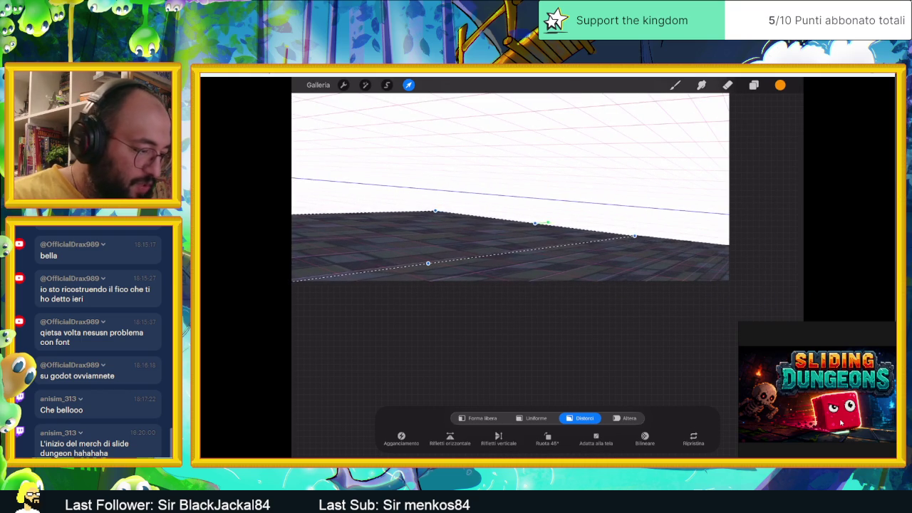
pyautogui.moveTo(292, 279); pyautogui.dragTo(347, 285)
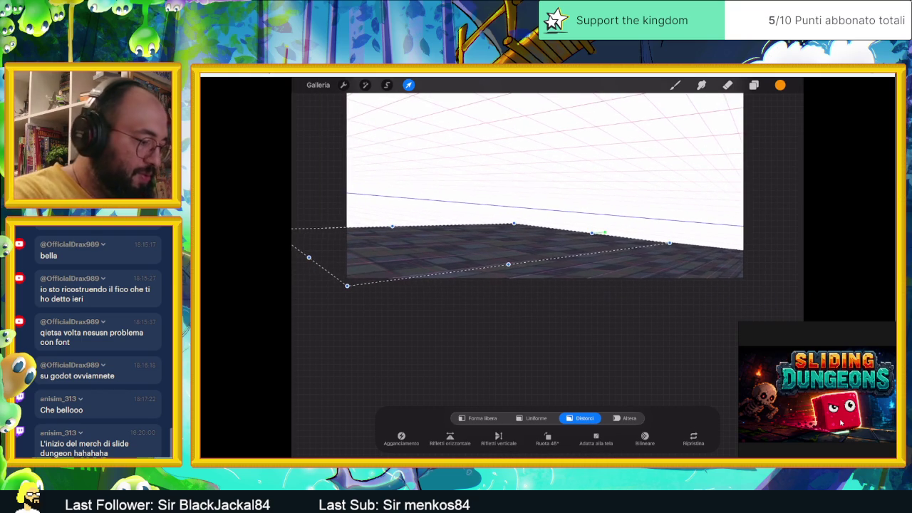
pyautogui.click(727, 85)
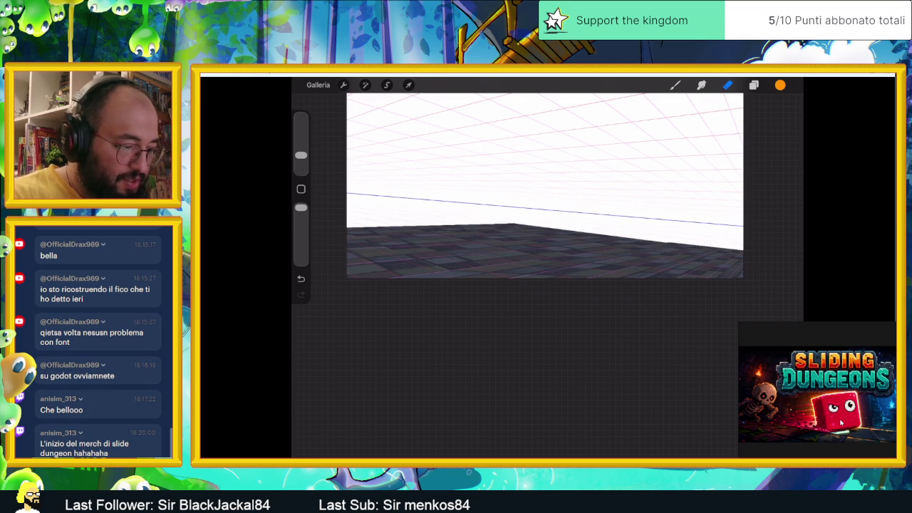
pyautogui.click(754, 85)
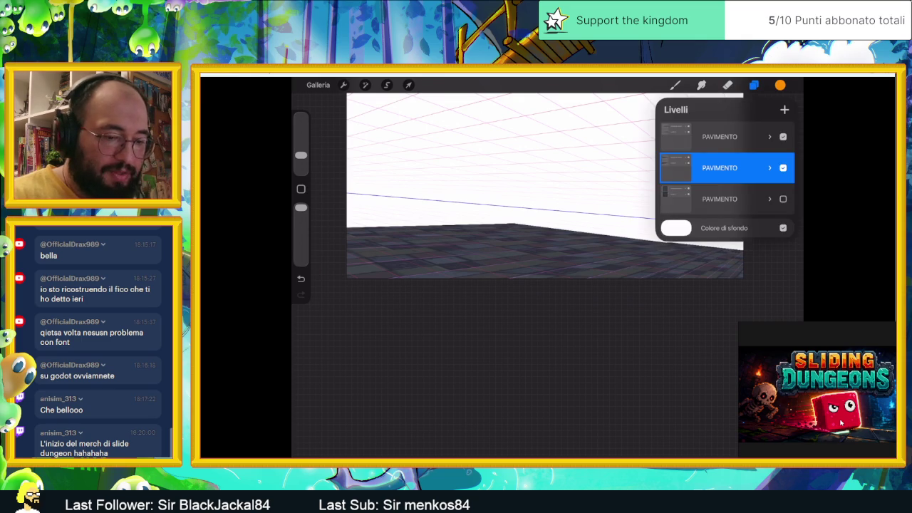
# Hide the top floor layer, duplicate the third PAVIMENTO layer, show the copy, and delete the top layer
pyautogui.click(783, 136)
pyautogui.moveTo(755, 199); pyautogui.dragTo(683, 198)
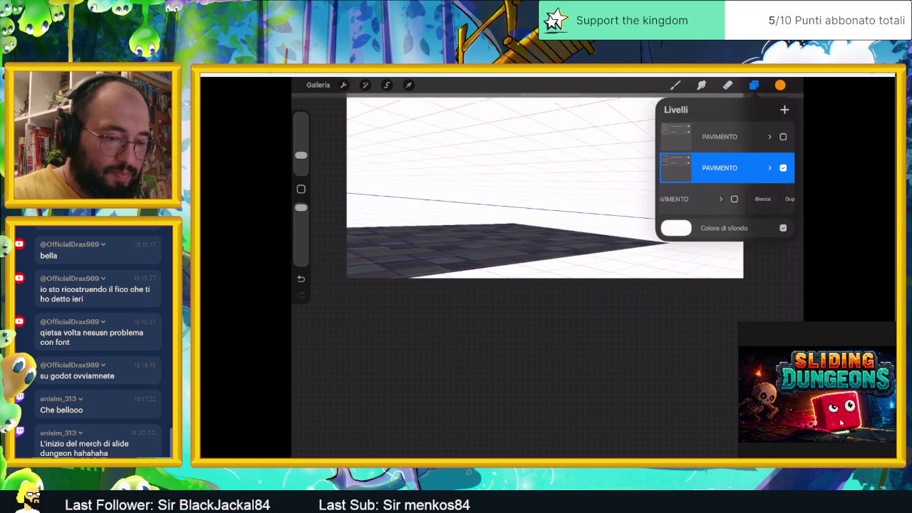
pyautogui.click(777, 198)
pyautogui.hotkey('ctrl', 'z')
pyautogui.moveTo(755, 199); pyautogui.dragTo(684, 198)
pyautogui.click(747, 198)
pyautogui.click(782, 199)
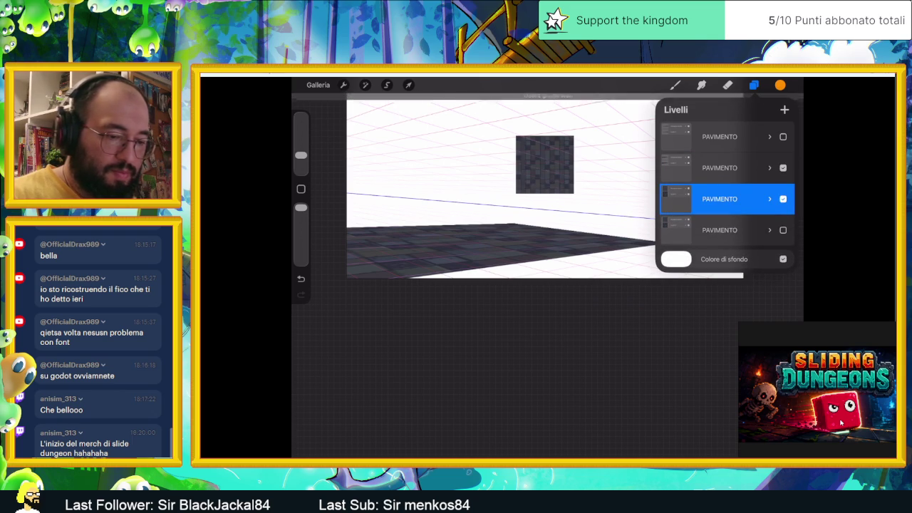
pyautogui.moveTo(755, 136); pyautogui.dragTo(684, 136)
pyautogui.click(777, 136)
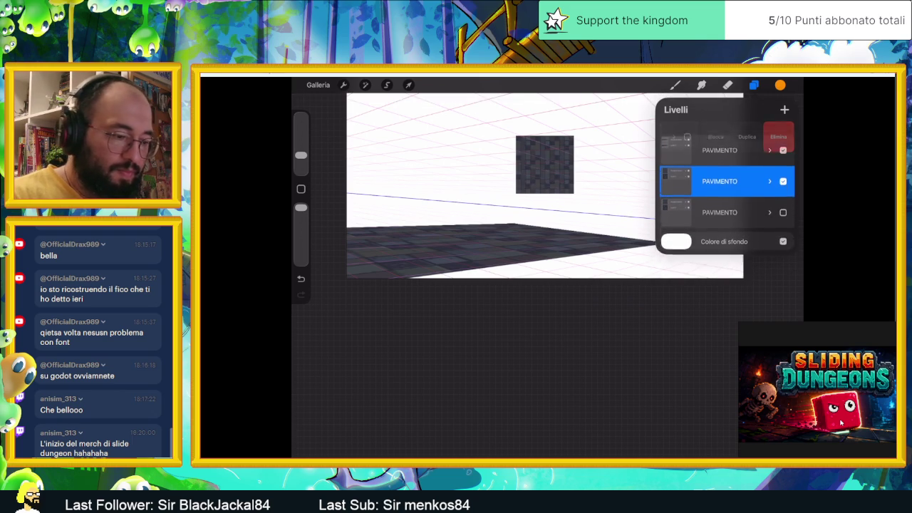
# Move the new tile copy into the lower-right gap and skew its corners along the floor
pyautogui.click(408, 85)
pyautogui.moveTo(544, 164)
pyautogui.mouseDown()
pyautogui.moveTo(643, 214)
pyautogui.moveTo(663, 280)
pyautogui.mouseUp()
pyautogui.moveTo(679, 290); pyautogui.dragTo(698, 275)
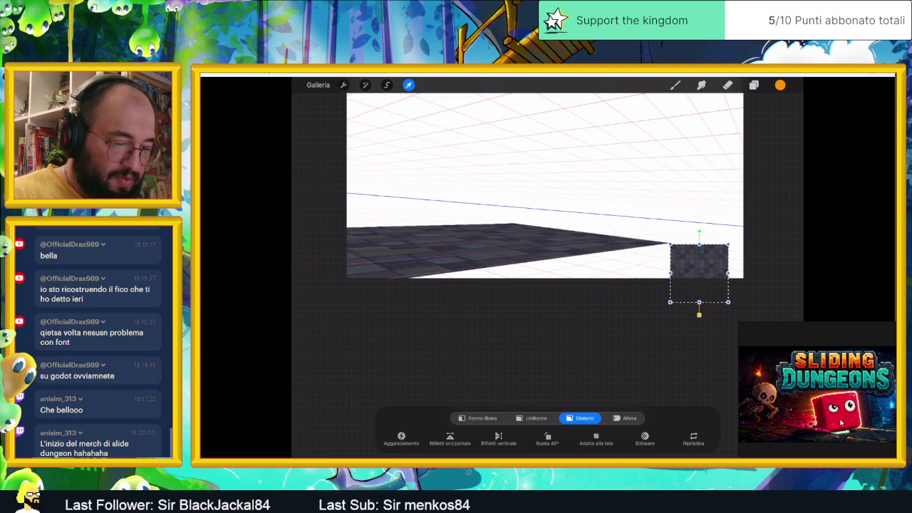
pyautogui.moveTo(726, 244); pyautogui.dragTo(749, 252)
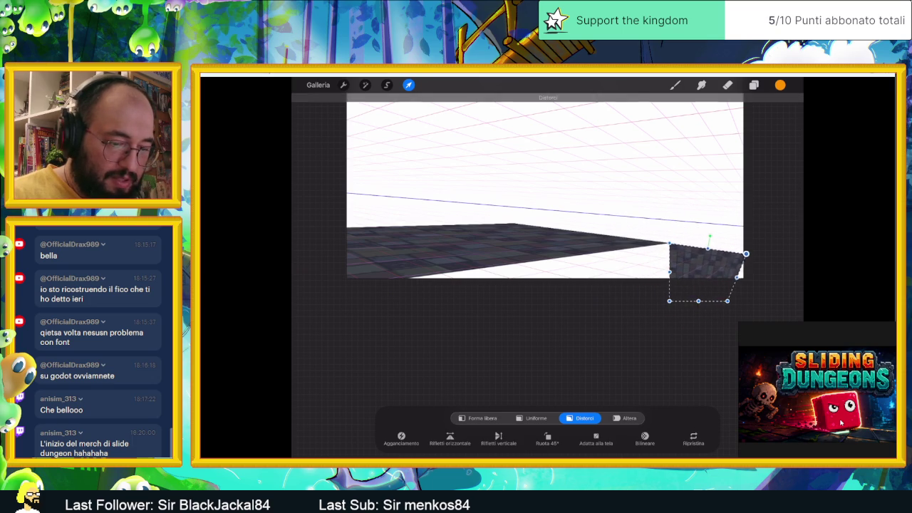
pyautogui.moveTo(669, 301); pyautogui.dragTo(401, 277)
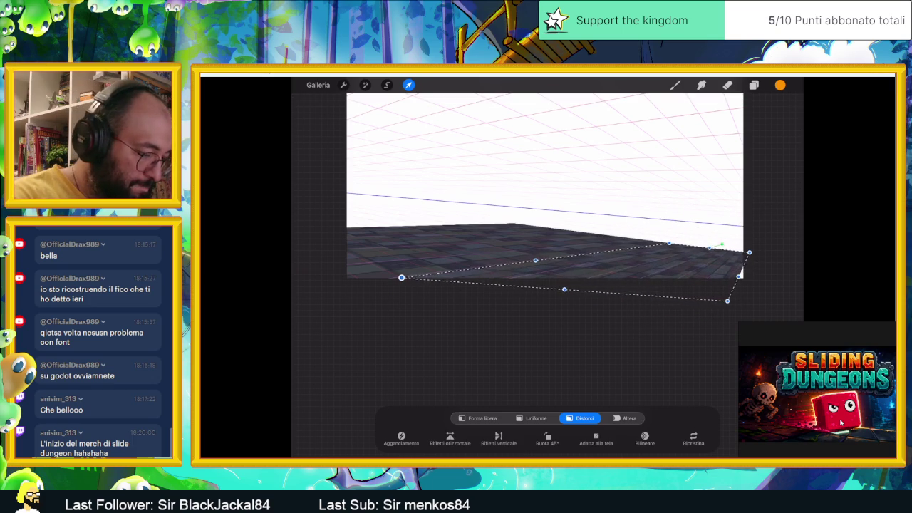
pyautogui.moveTo(727, 300); pyautogui.dragTo(664, 320)
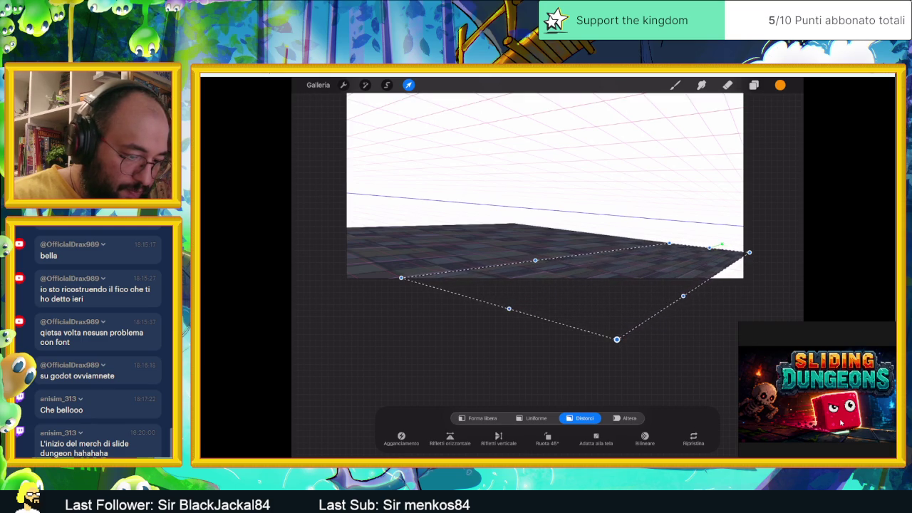
# Push the tile's corners past the right edge and down to cover the gap, then commit
pyautogui.click(683, 295)
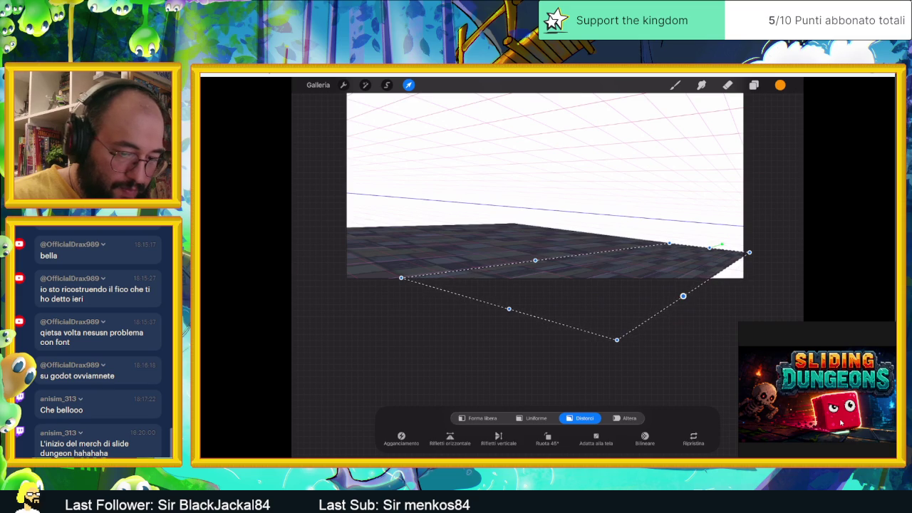
pyautogui.moveTo(748, 251); pyautogui.dragTo(766, 257)
pyautogui.moveTo(616, 339)
pyautogui.mouseDown()
pyautogui.moveTo(651, 352)
pyautogui.moveTo(666, 401)
pyautogui.mouseUp()
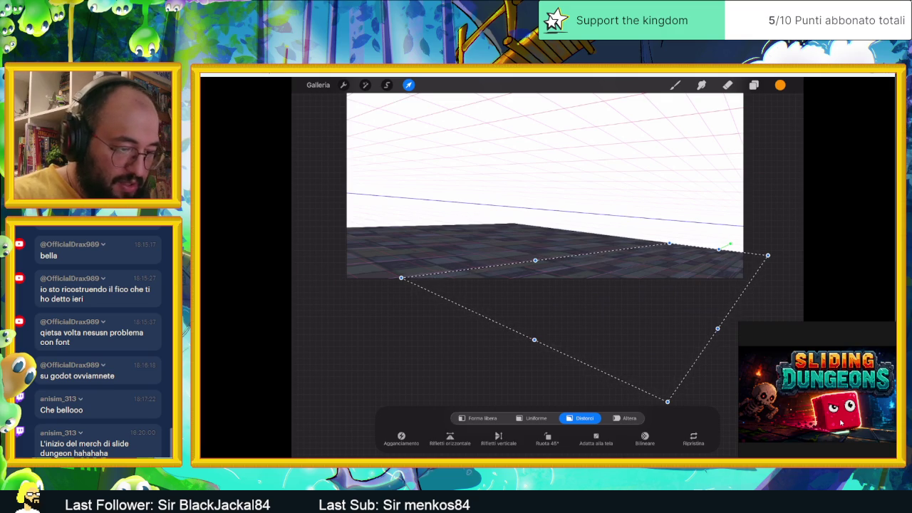
pyautogui.click(727, 84)
pyautogui.scroll(-2, 544, 185)
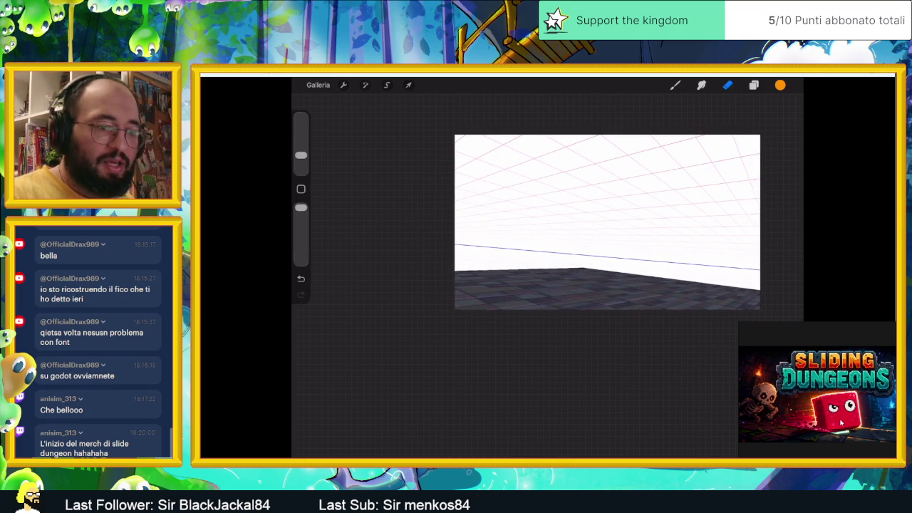
pyautogui.click(754, 85)
pyautogui.click(770, 168)
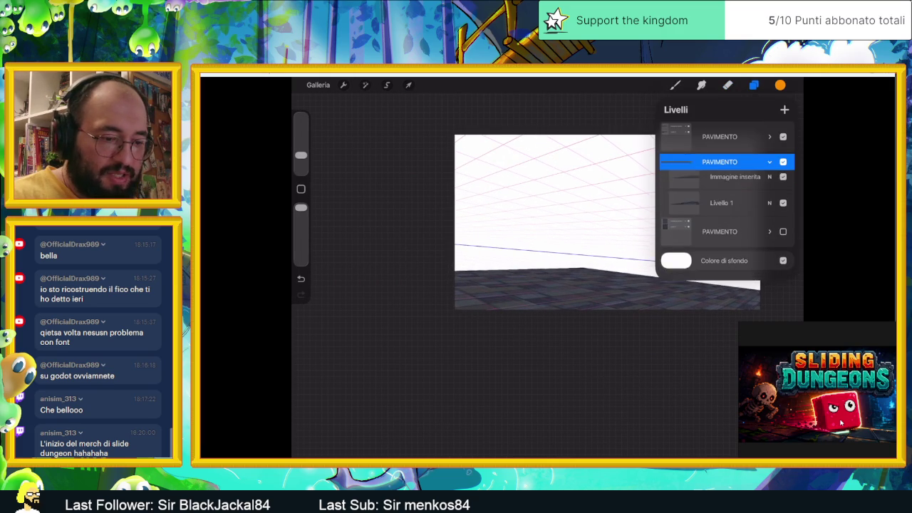
# Duplicate the third PAVIMENTO layer and make the copy visible
pyautogui.click(769, 168)
pyautogui.click(675, 168)
pyautogui.click(676, 167)
pyautogui.click(769, 168)
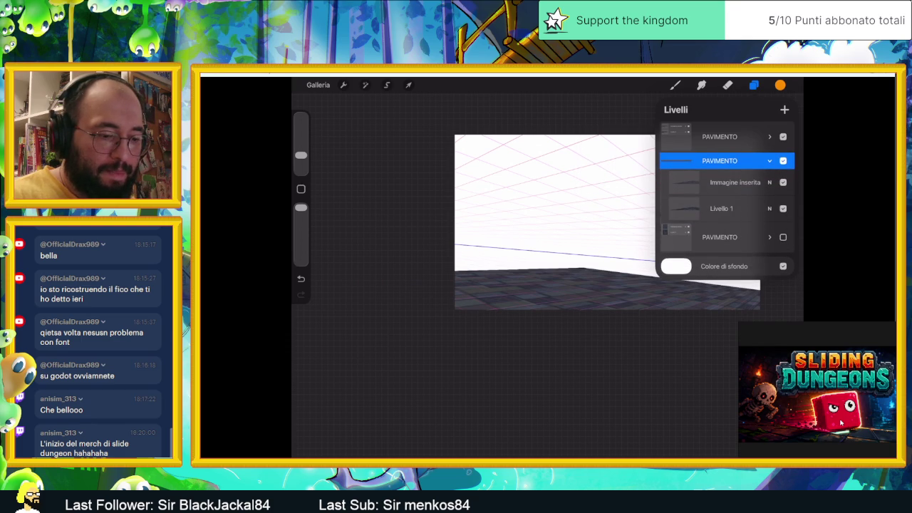
pyautogui.click(770, 161)
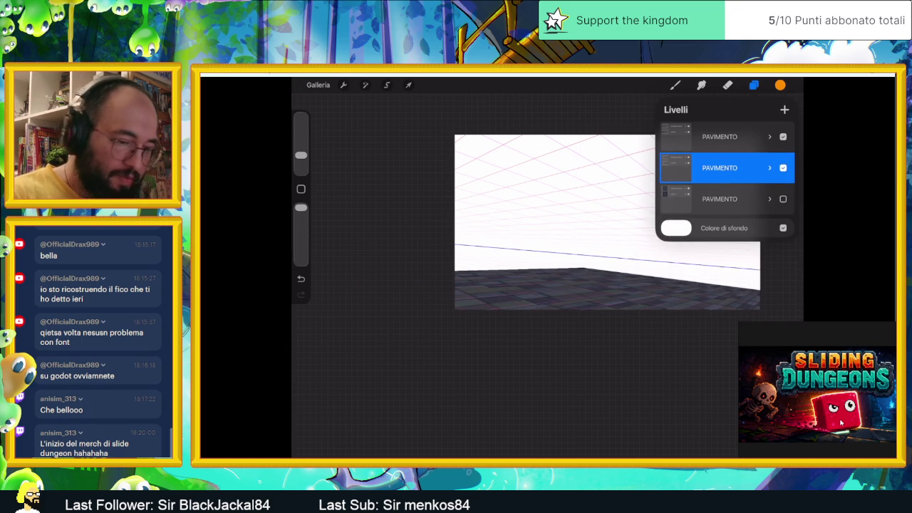
pyautogui.moveTo(755, 199); pyautogui.dragTo(683, 199)
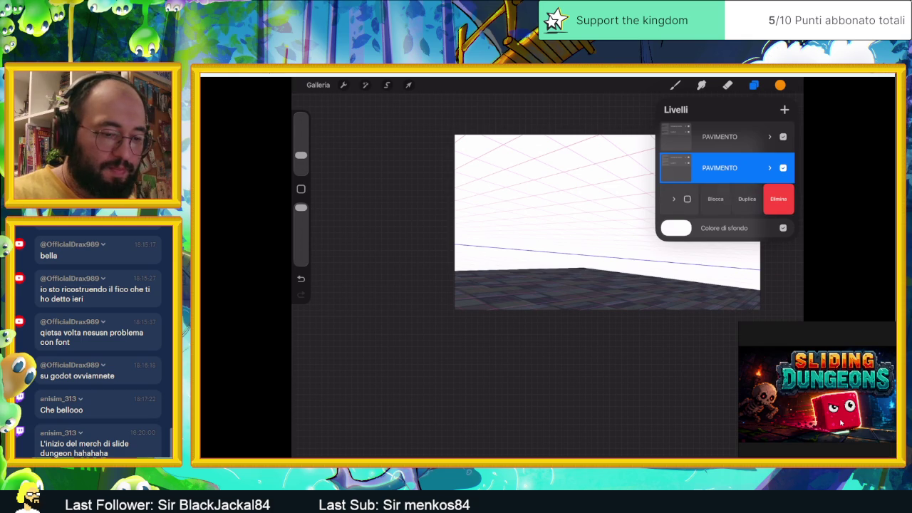
pyautogui.click(747, 199)
pyautogui.click(783, 198)
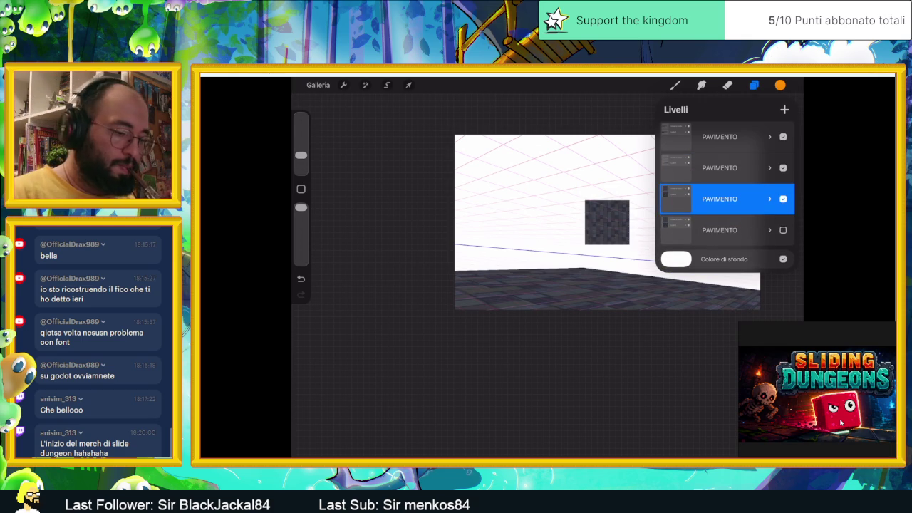
# Move the tiled square down and flatten it into a thin strip reaching past the left edge
pyautogui.press('v')
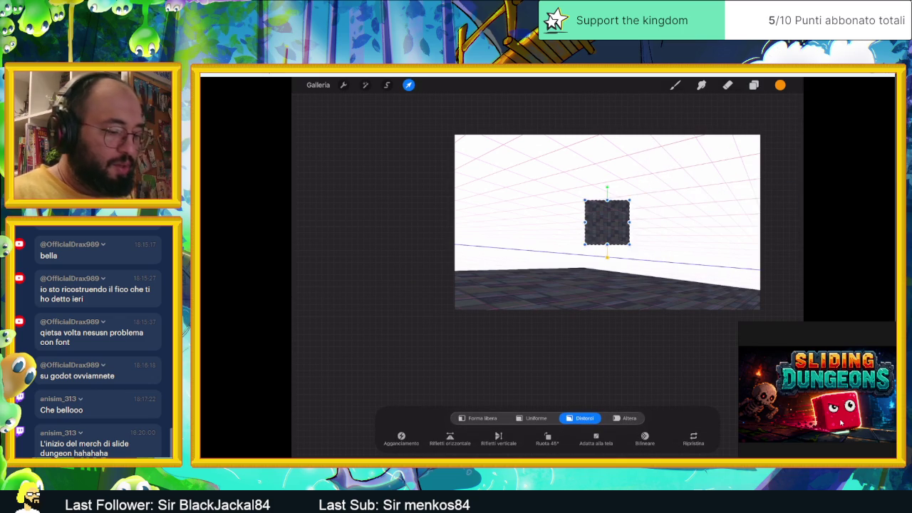
pyautogui.scroll(2, 607, 221)
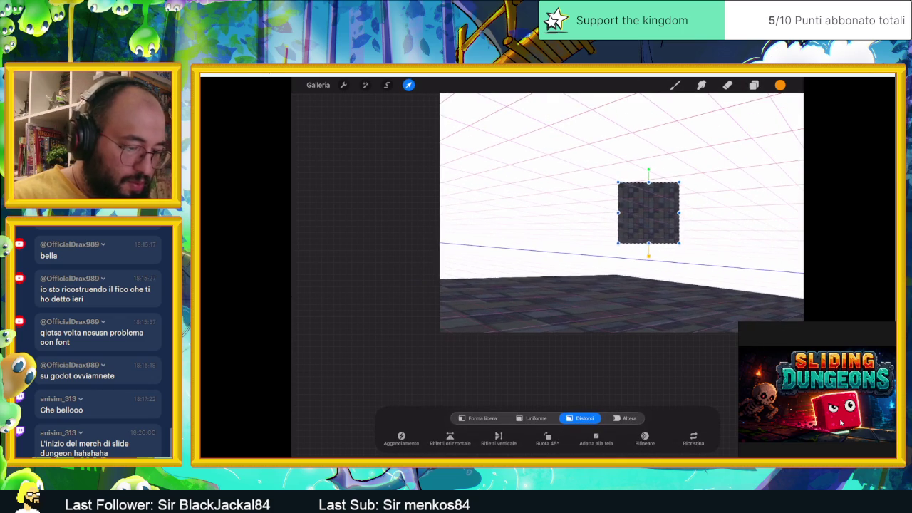
pyautogui.moveTo(648, 212)
pyautogui.mouseDown()
pyautogui.moveTo(499, 291)
pyautogui.moveTo(518, 281)
pyautogui.mouseUp()
pyautogui.moveTo(549, 251); pyautogui.dragTo(617, 273)
pyautogui.moveTo(488, 251)
pyautogui.mouseDown()
pyautogui.moveTo(508, 272)
pyautogui.moveTo(565, 269)
pyautogui.mouseUp()
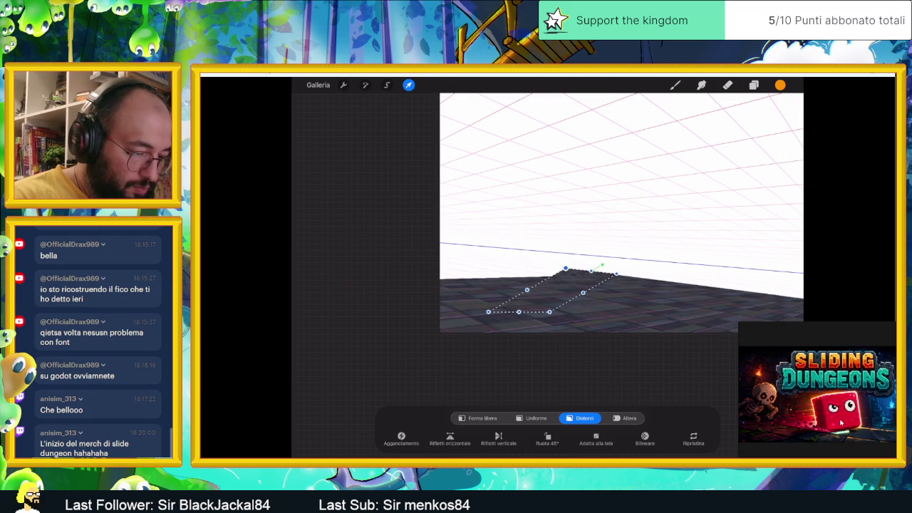
pyautogui.moveTo(488, 311); pyautogui.dragTo(397, 266)
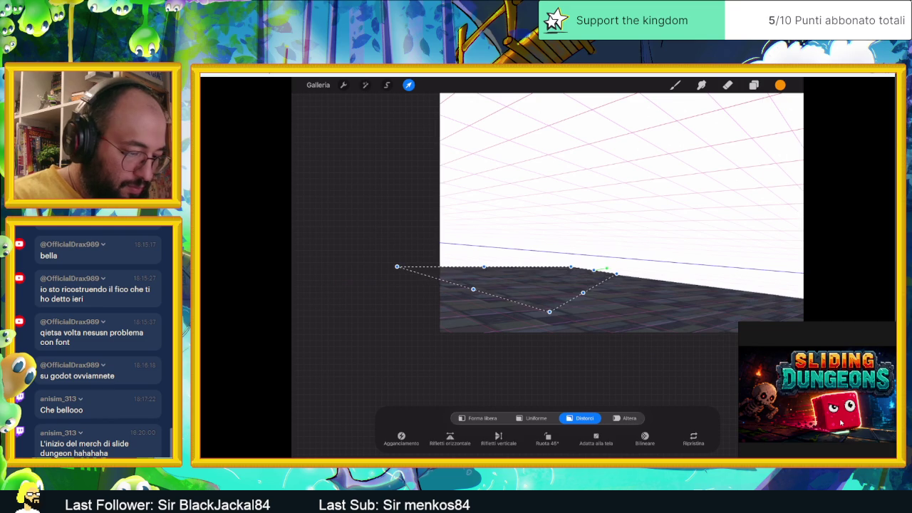
pyautogui.moveTo(549, 311); pyautogui.dragTo(410, 281)
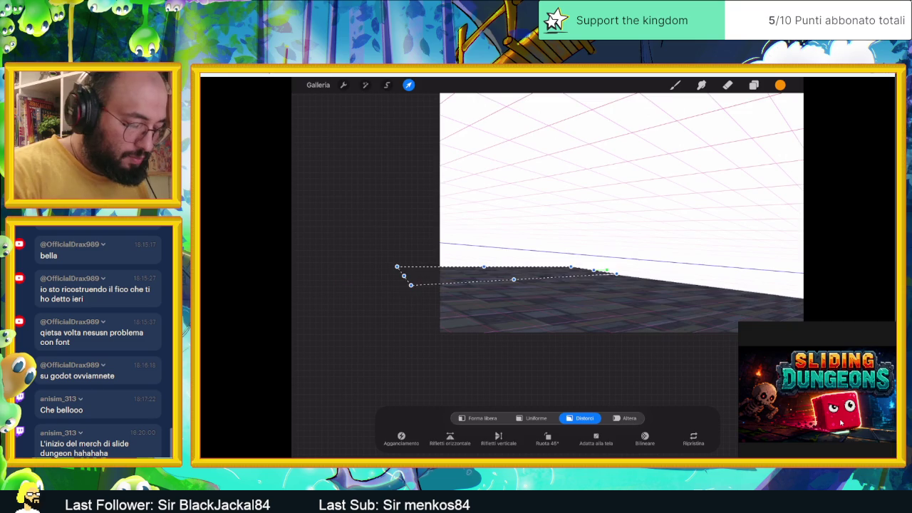
# Align the strip's edges with the floor just below the horizon line and commit the distortion
pyautogui.scroll(5, 547, 240)
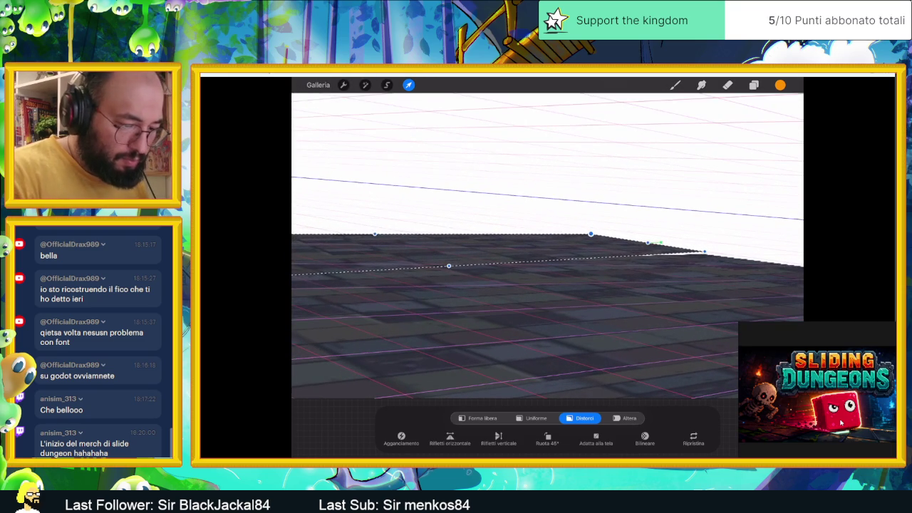
pyautogui.moveTo(590, 234); pyautogui.dragTo(492, 224)
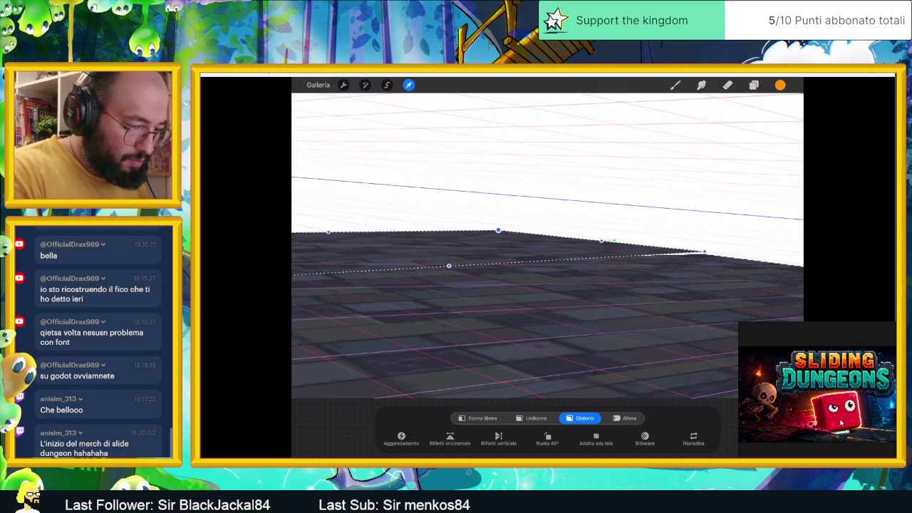
pyautogui.scroll(-2, 547, 239)
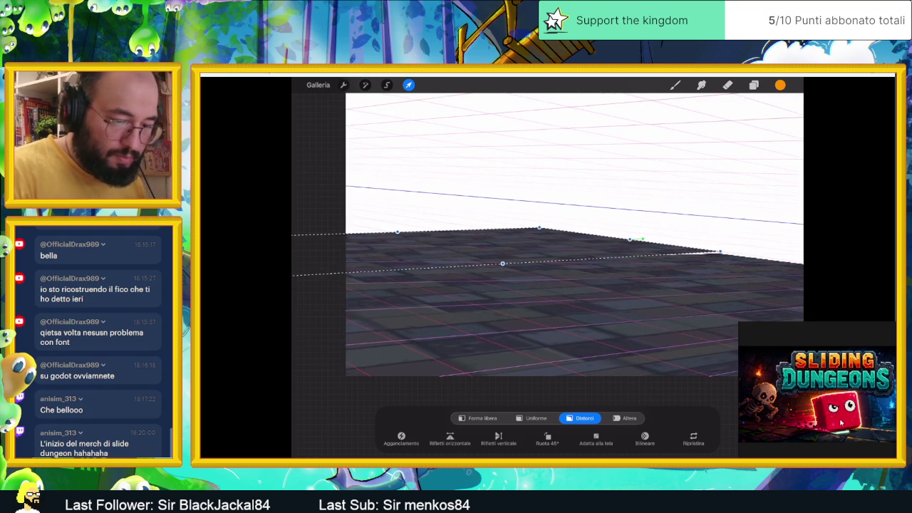
pyautogui.moveTo(719, 251); pyautogui.dragTo(725, 253)
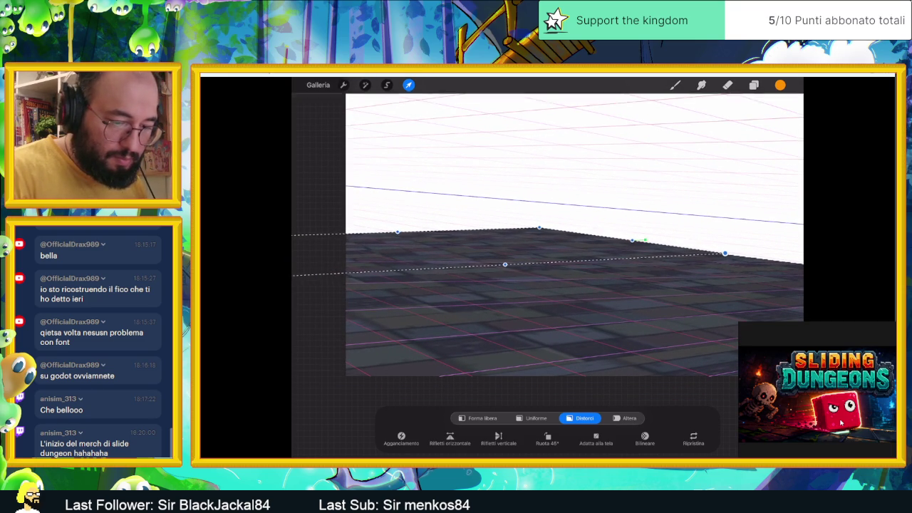
pyautogui.moveTo(306, 255)
pyautogui.mouseDown()
pyautogui.moveTo(422, 242)
pyautogui.moveTo(377, 221)
pyautogui.mouseUp()
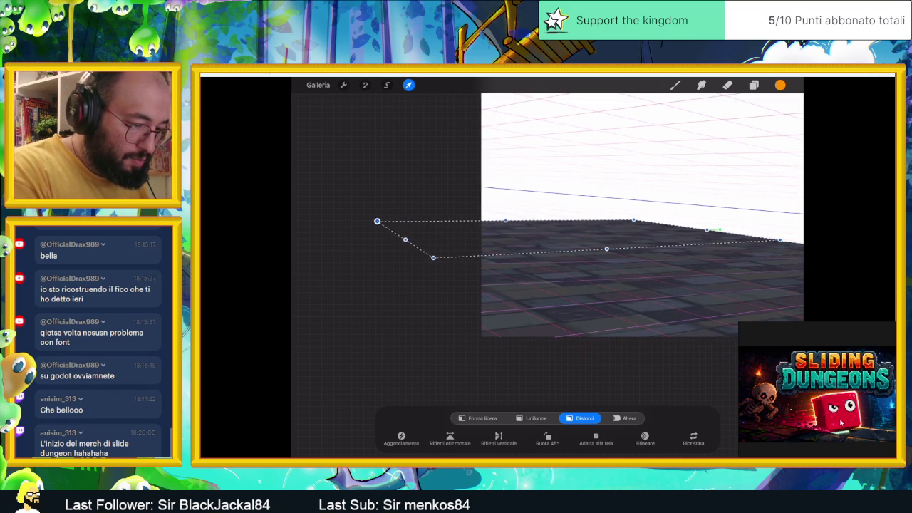
pyautogui.click(433, 257)
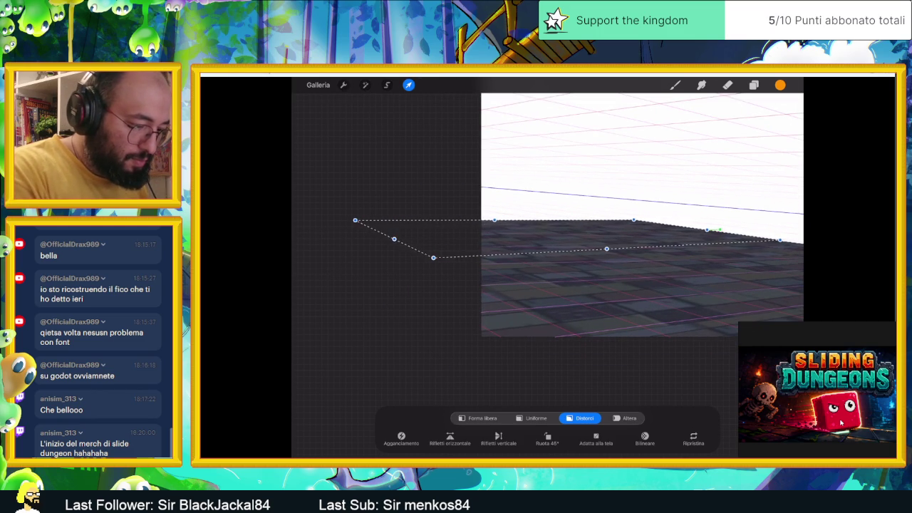
pyautogui.moveTo(433, 257); pyautogui.dragTo(465, 255)
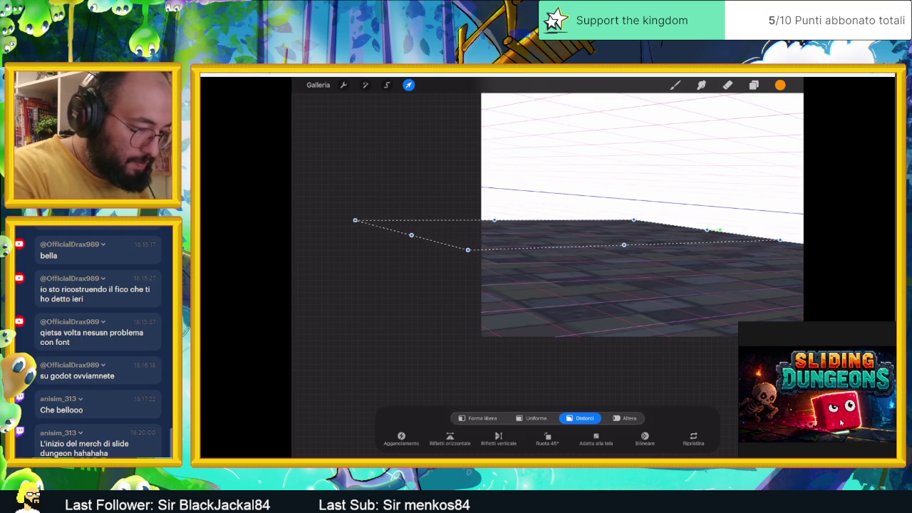
pyautogui.moveTo(355, 220); pyautogui.dragTo(351, 206)
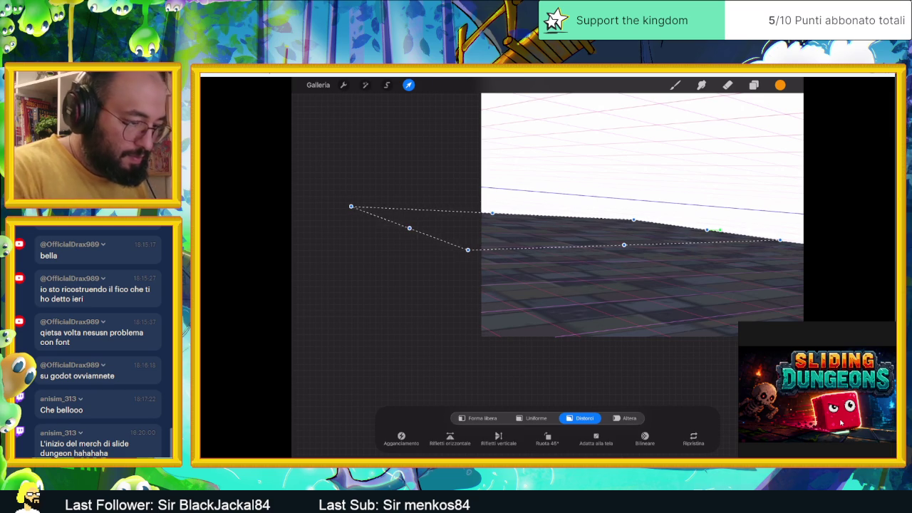
pyautogui.press('e')
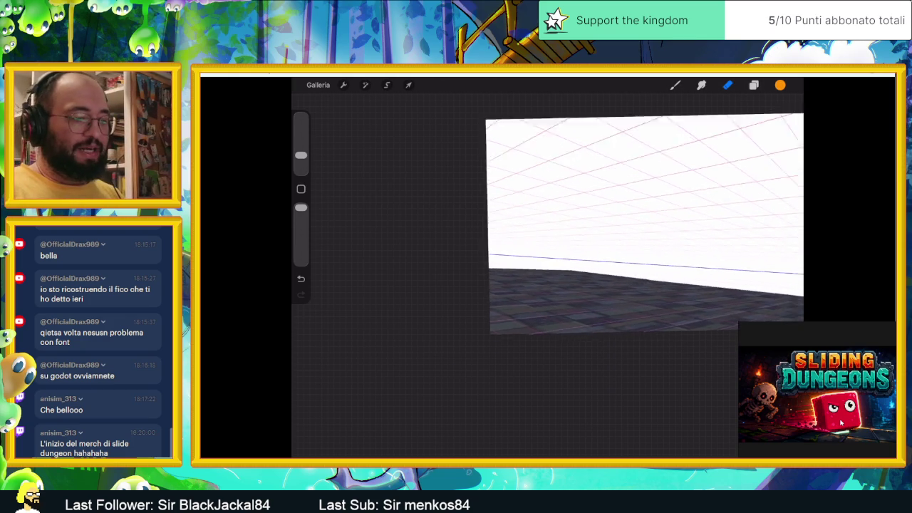
pyautogui.click(343, 85)
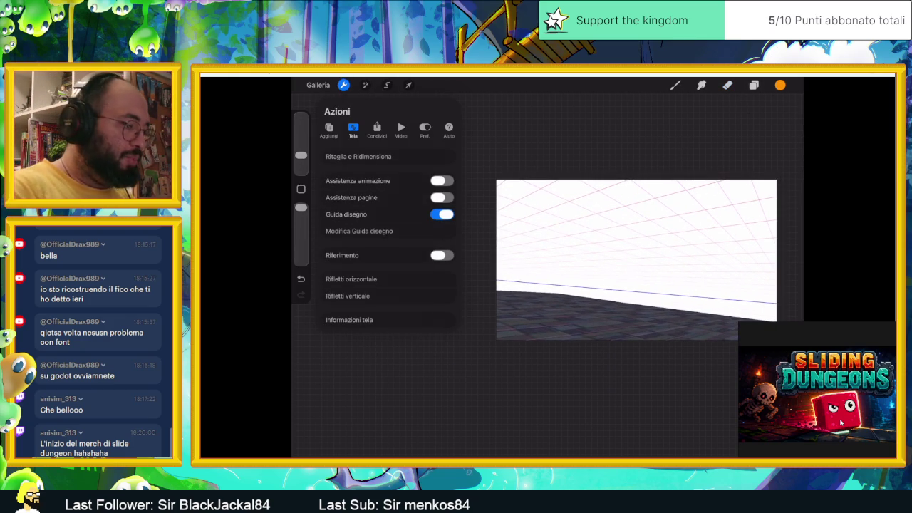
pyautogui.click(441, 214)
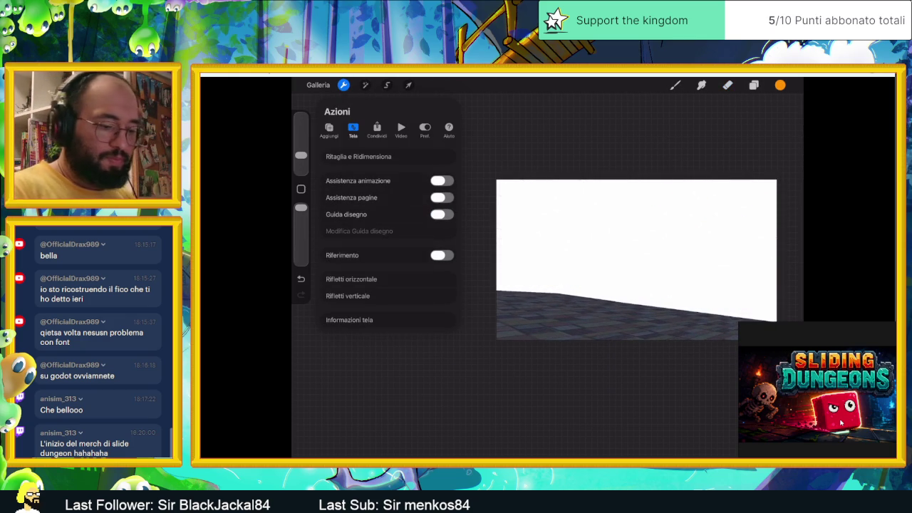
pyautogui.scroll(-1, 620, 246)
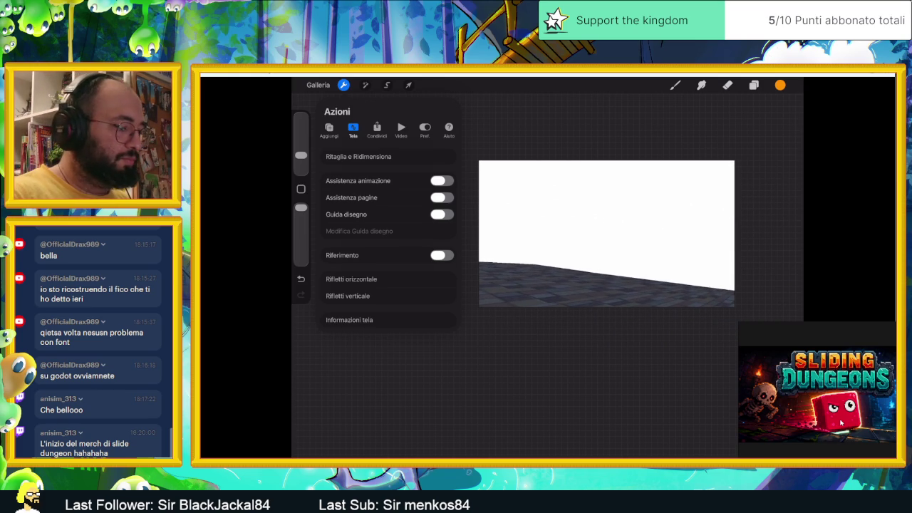
pyautogui.click(441, 213)
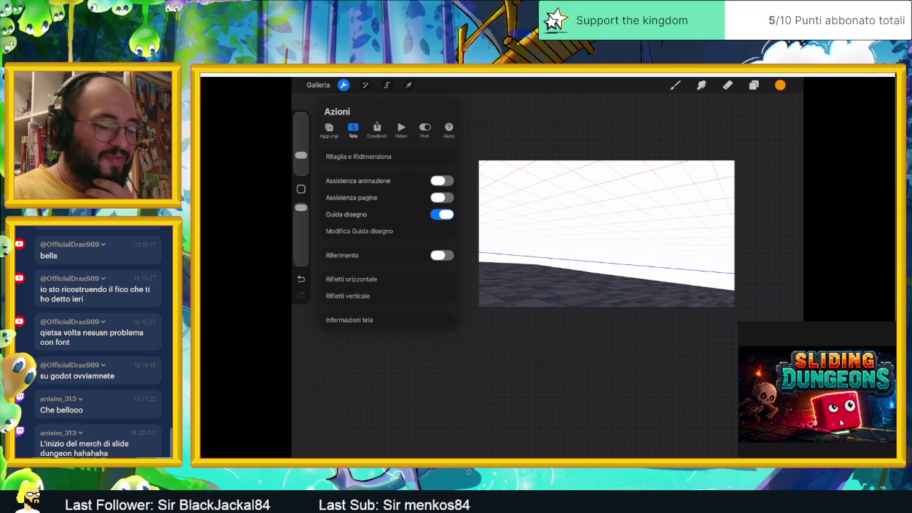
pyautogui.click(727, 85)
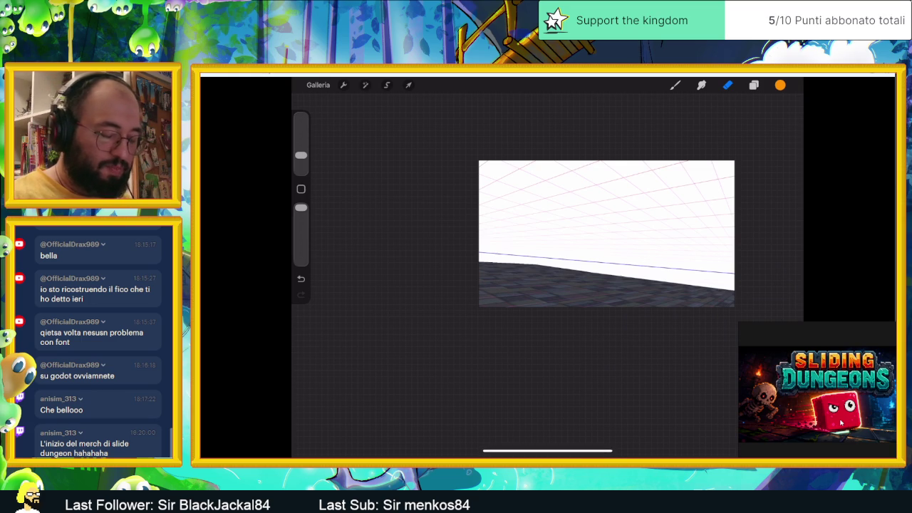
pyautogui.moveTo(546, 456); pyautogui.dragTo(547, 320)
# Open Pixquare and import the brick-wall image from Photos as a new artwork
pyautogui.click(630, 440)
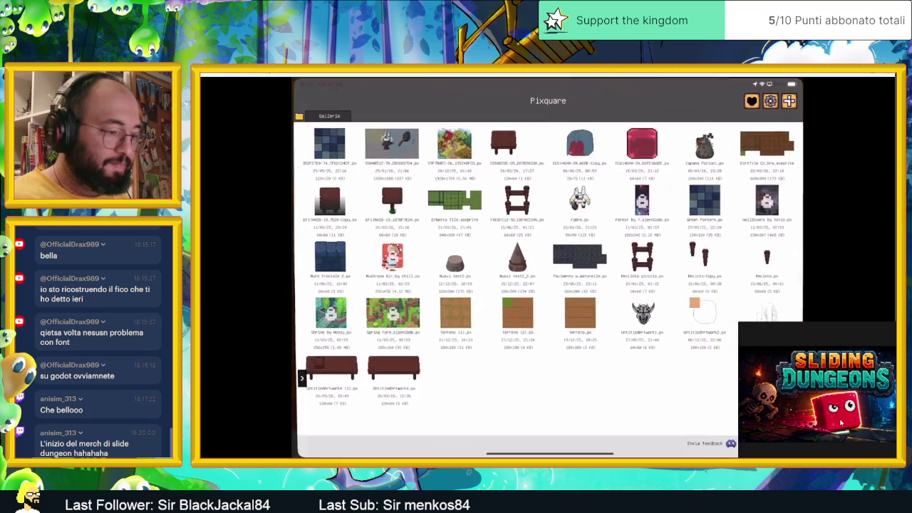
pyautogui.click(789, 100)
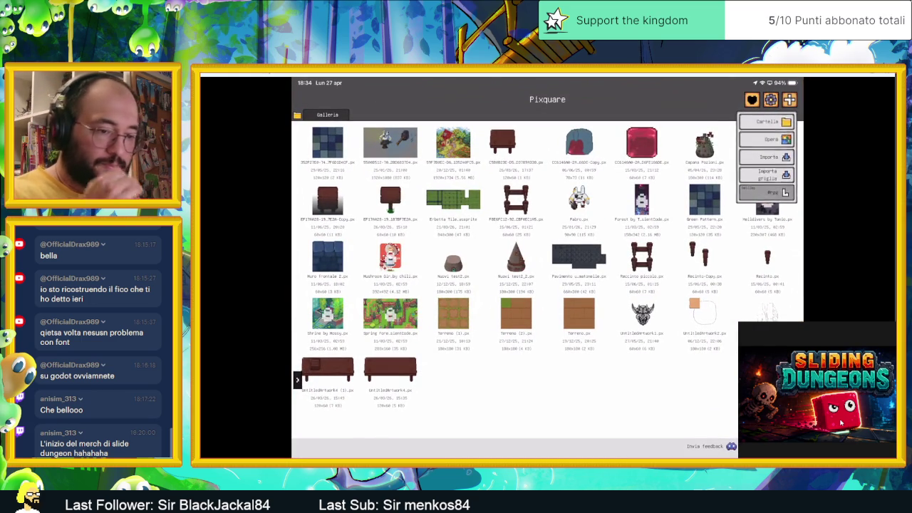
pyautogui.click(768, 155)
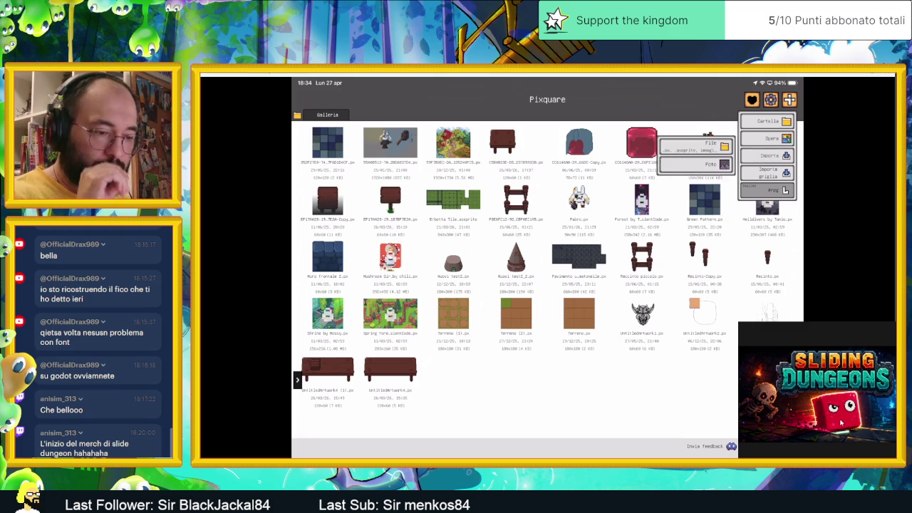
pyautogui.click(713, 164)
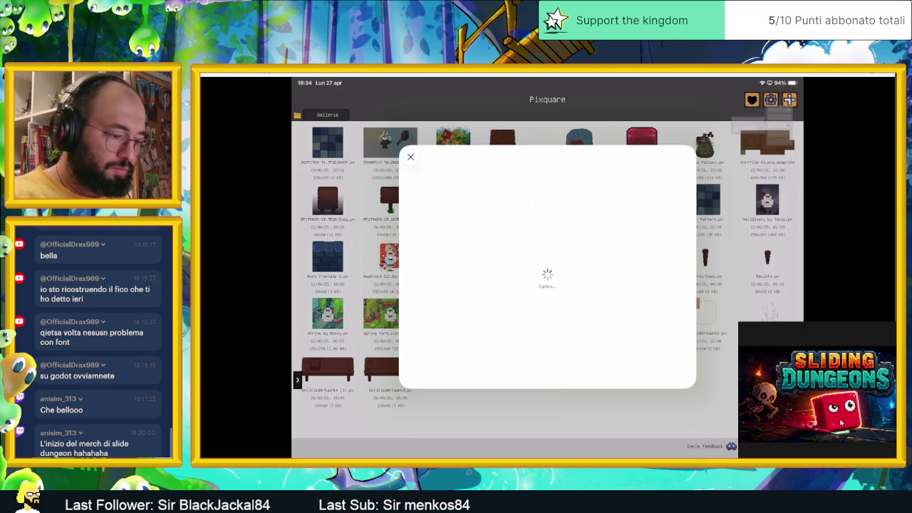
pyautogui.click(526, 242)
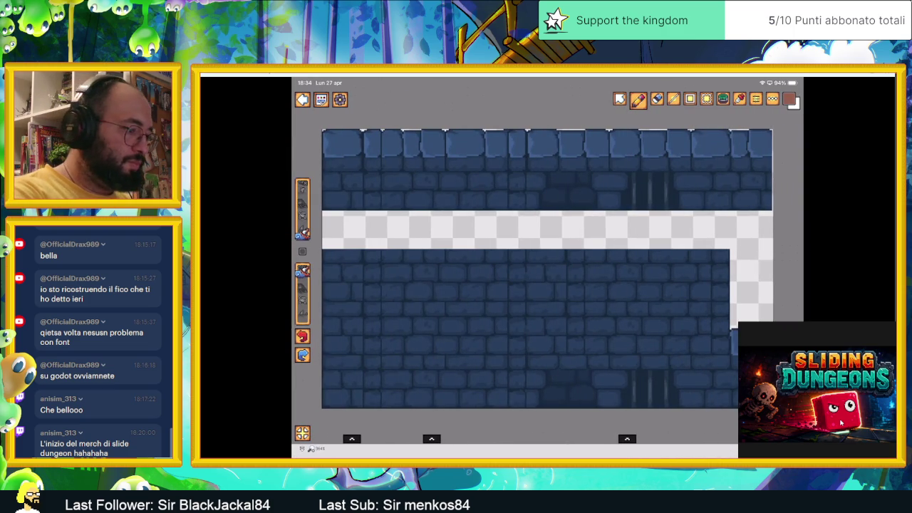
# Export the artwork as a PNG at size multiplier 3, accept the warning, and return to the gallery
pyautogui.click(339, 99)
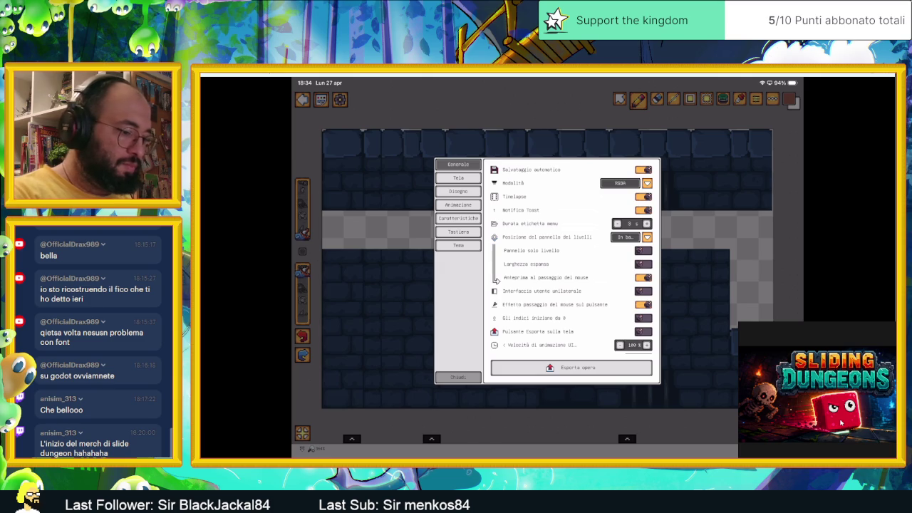
pyautogui.click(570, 367)
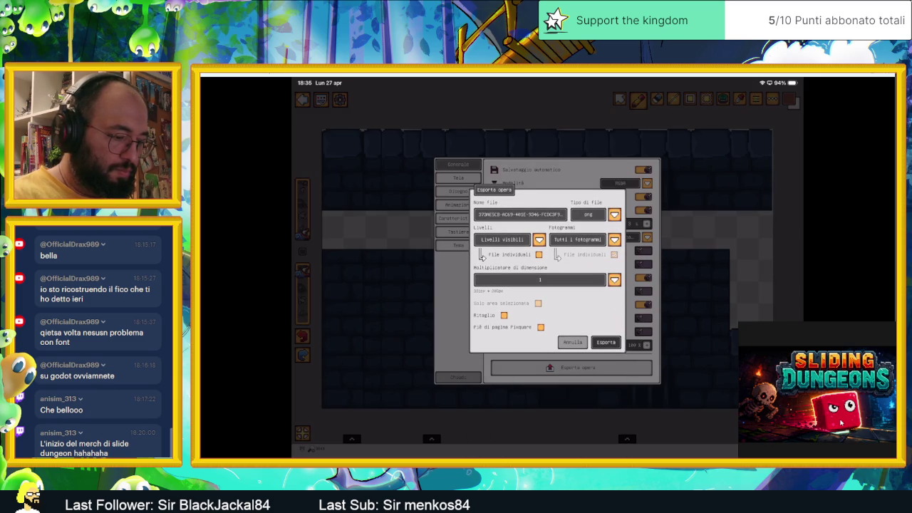
pyautogui.click(613, 279)
pyautogui.click(539, 325)
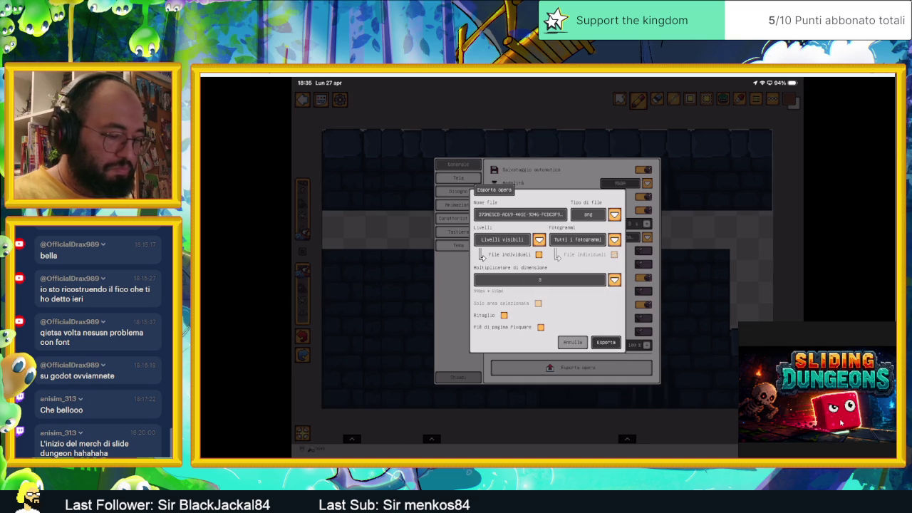
pyautogui.click(614, 279)
pyautogui.click(614, 279)
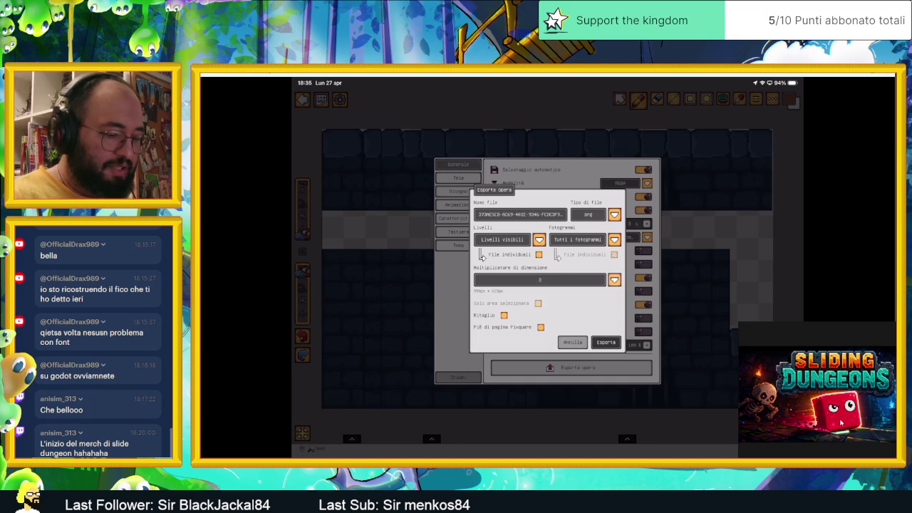
pyautogui.click(606, 342)
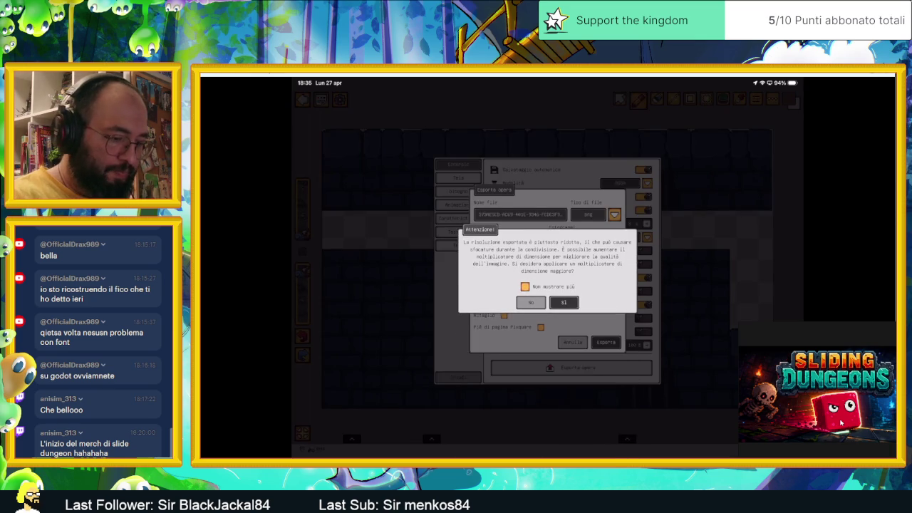
pyautogui.click(564, 302)
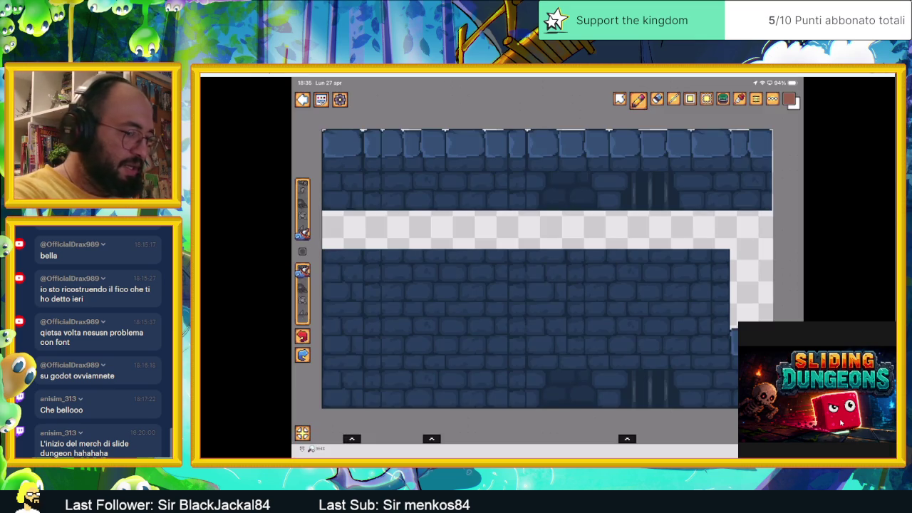
pyautogui.click(302, 99)
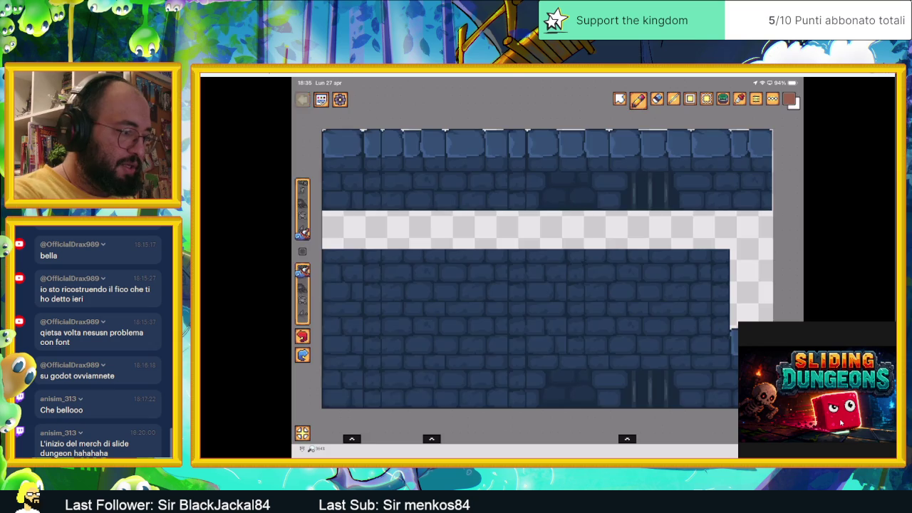
pyautogui.click(789, 99)
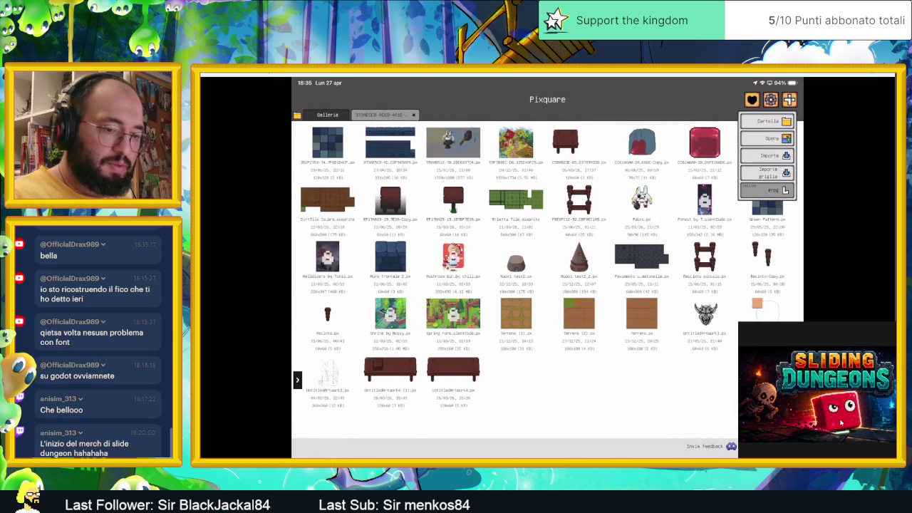
# Import the blue chevron pillar image from Photos
pyautogui.click(786, 156)
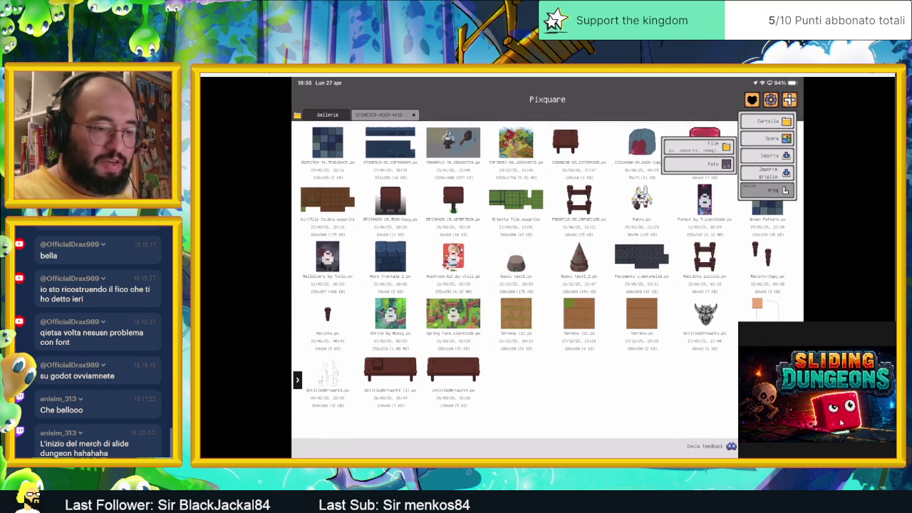
pyautogui.click(713, 164)
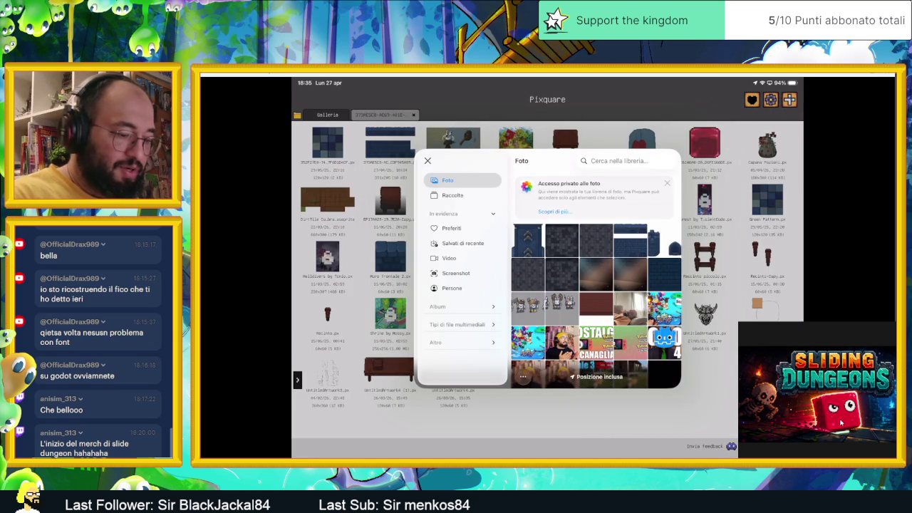
pyautogui.click(527, 241)
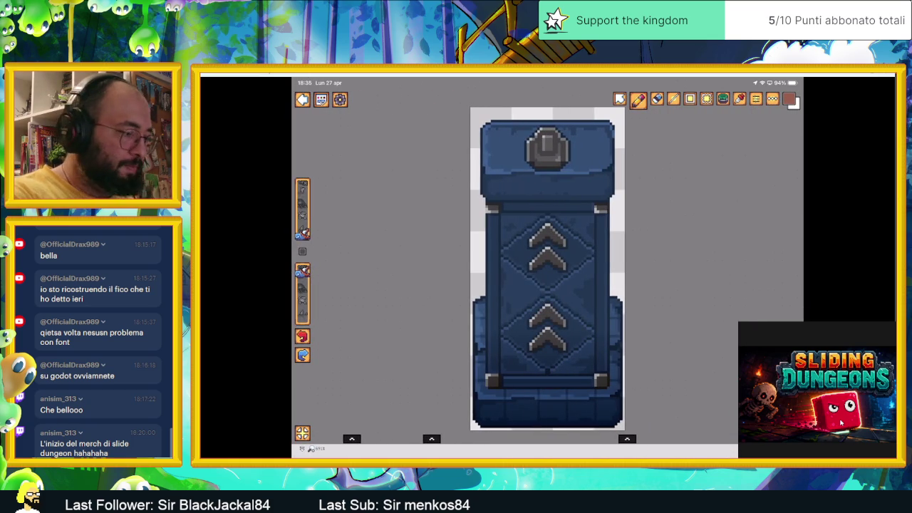
# Export the pillar artwork as an enlarged PNG, accepting the resolution warning
pyautogui.click(339, 99)
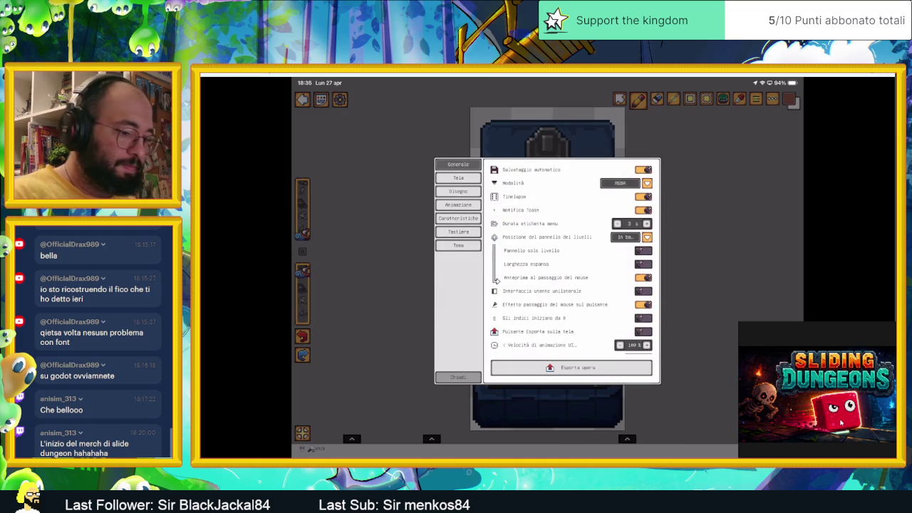
pyautogui.click(570, 367)
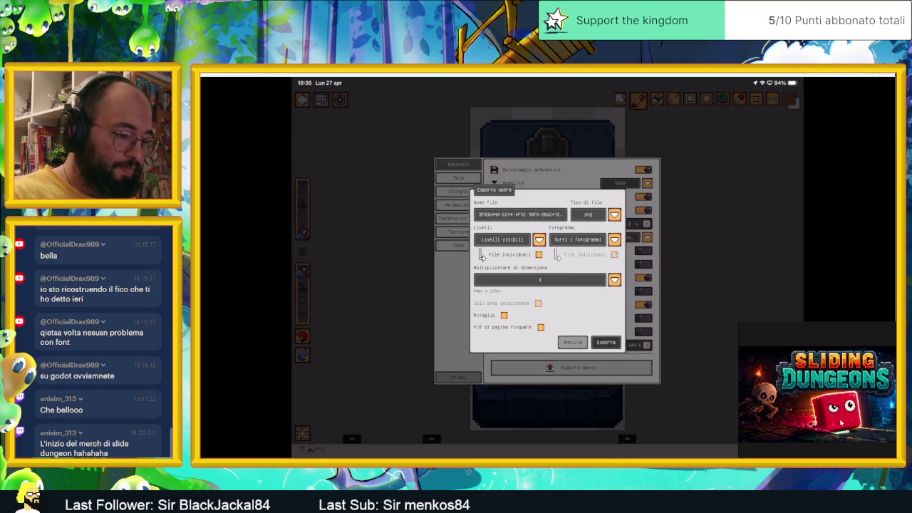
pyautogui.click(540, 280)
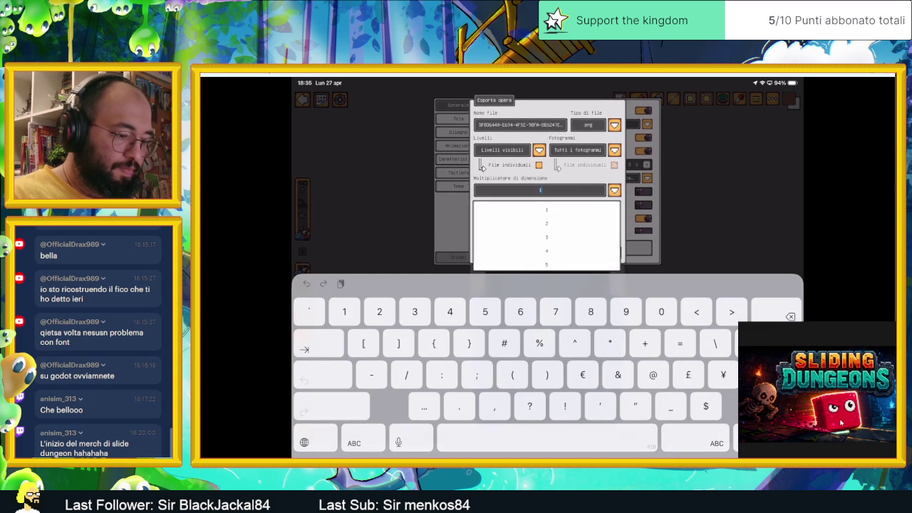
pyautogui.click(605, 252)
pyautogui.click(564, 303)
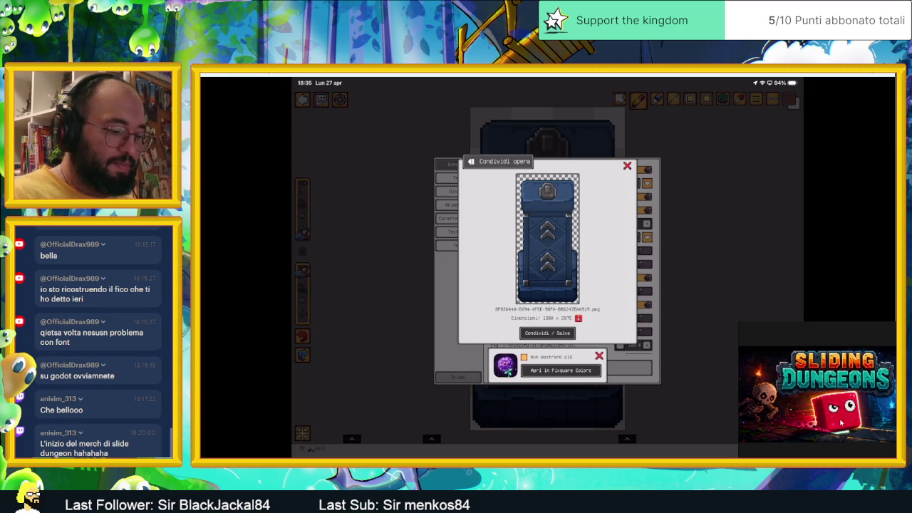
# Save the image through the share options, close the dialogs, and return to the gallery
pyautogui.click(547, 333)
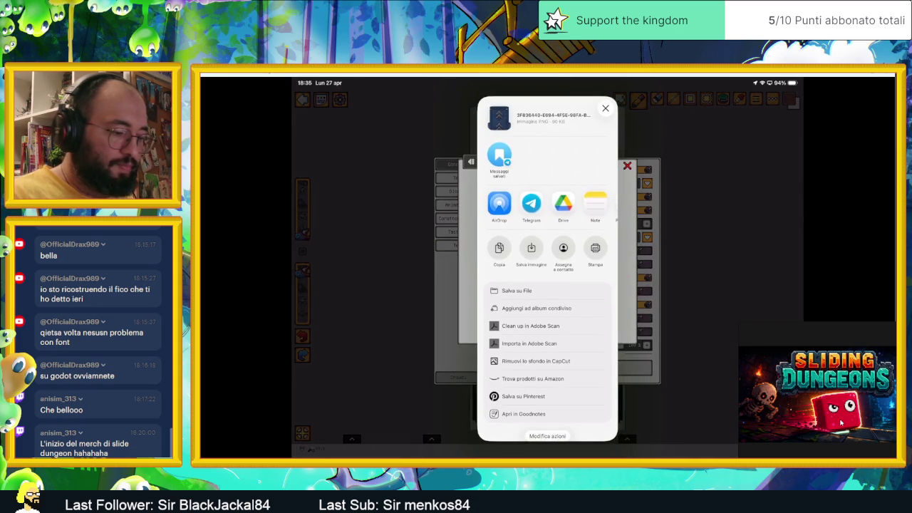
pyautogui.click(643, 225)
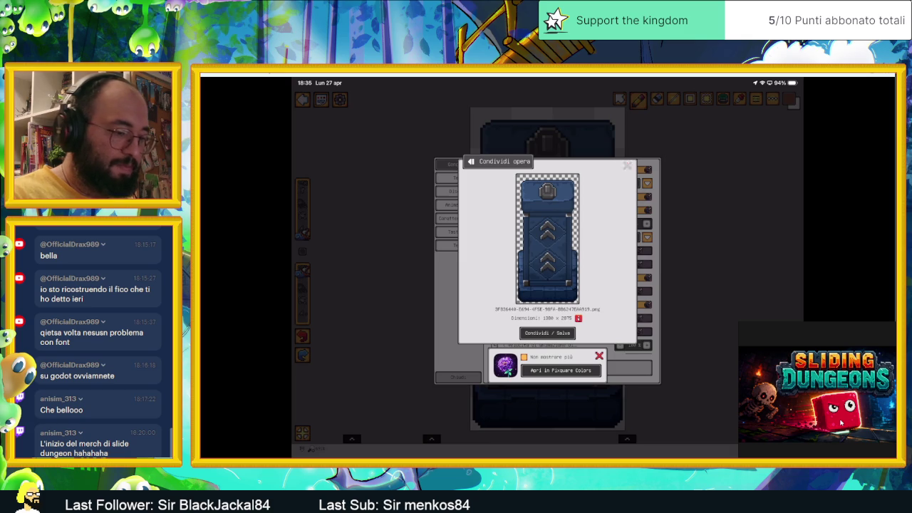
pyautogui.click(627, 165)
pyautogui.click(458, 378)
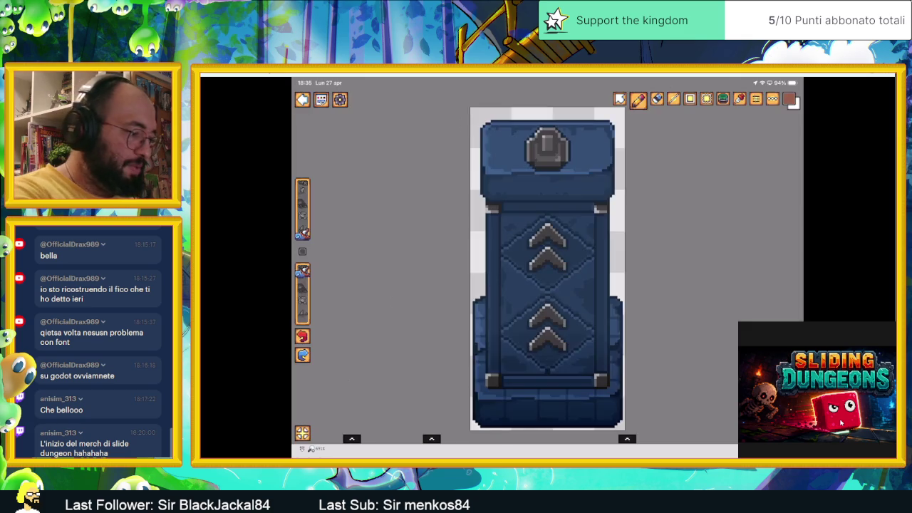
pyautogui.click(302, 99)
pyautogui.moveTo(547, 455); pyautogui.dragTo(547, 427)
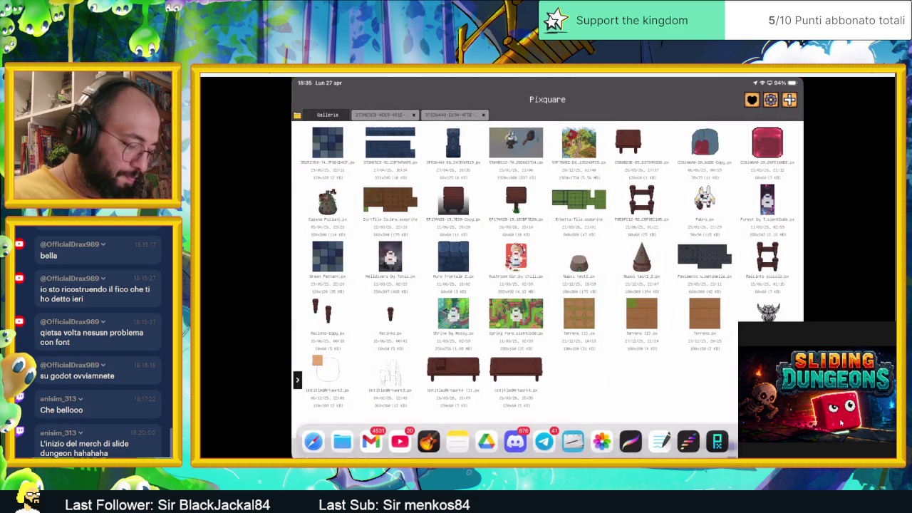
pyautogui.click(602, 439)
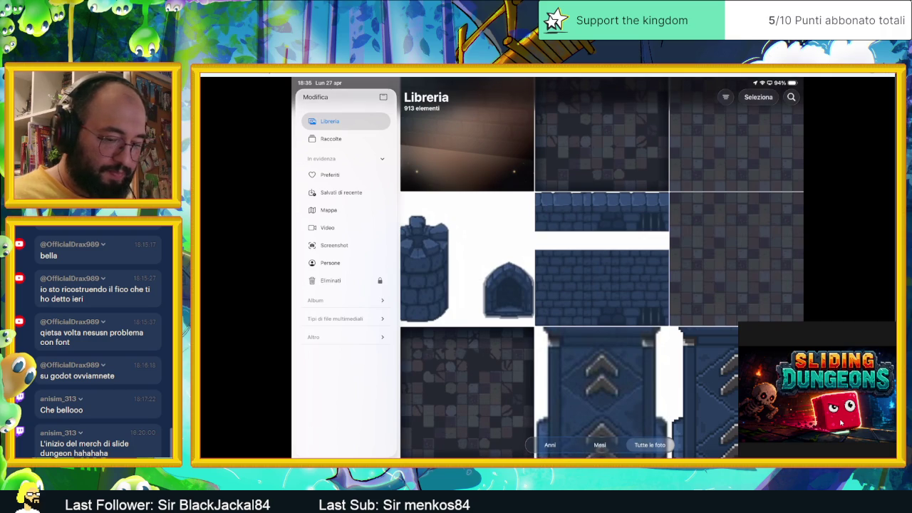
pyautogui.click(602, 392)
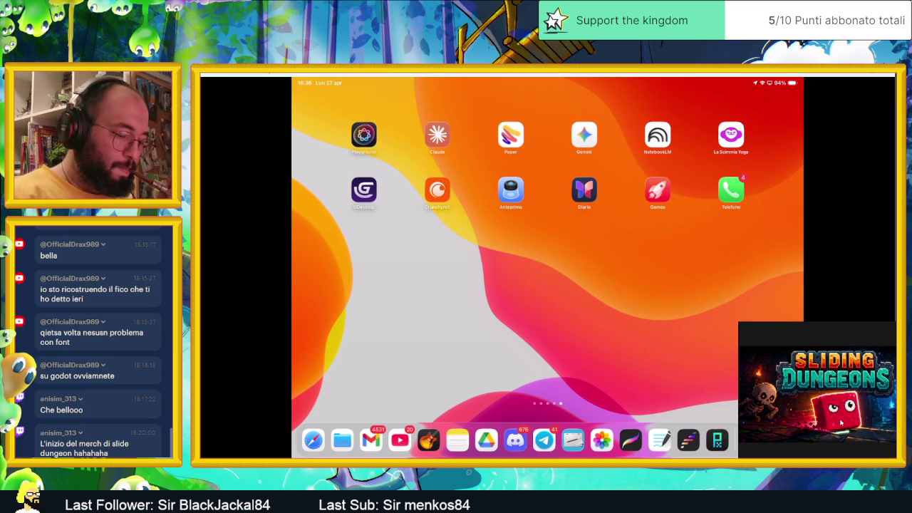
pyautogui.click(716, 440)
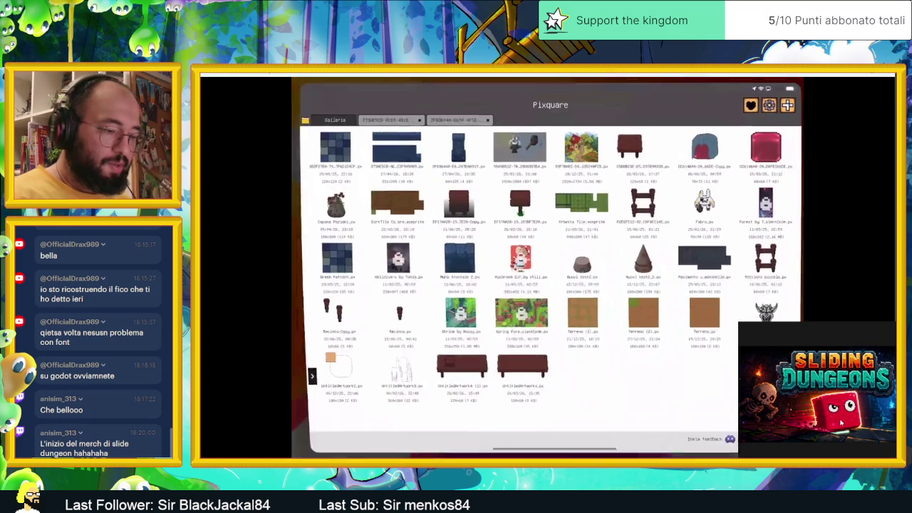
# Open the brick-wall artwork and export it as a PNG at size multiplier 8 via Condividi / Salva
pyautogui.click(453, 257)
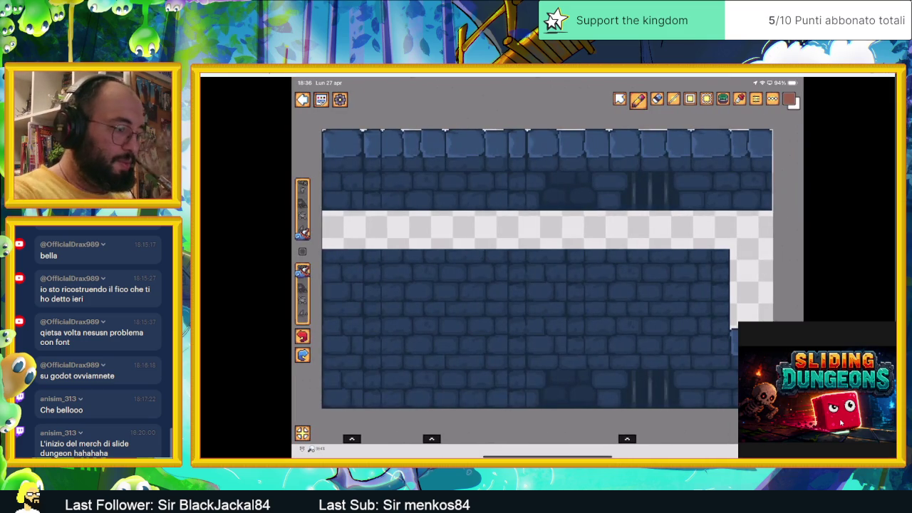
pyautogui.click(339, 98)
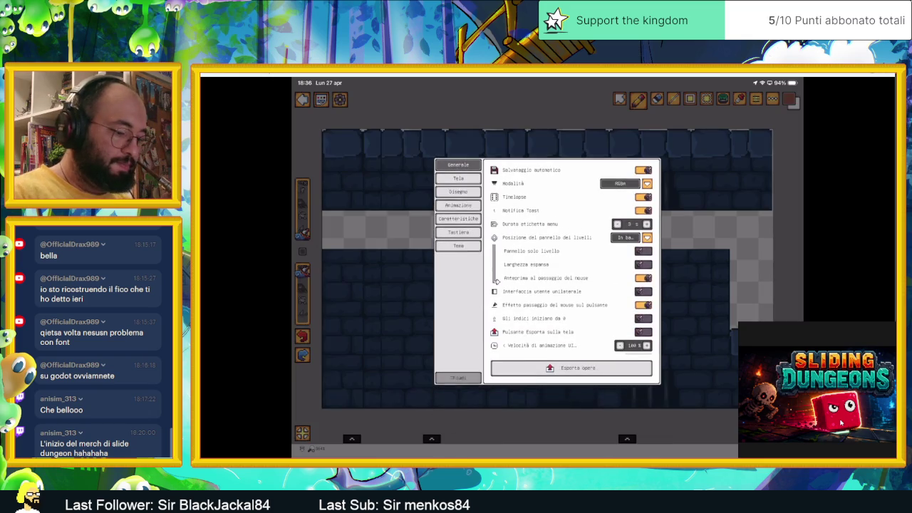
pyautogui.click(571, 367)
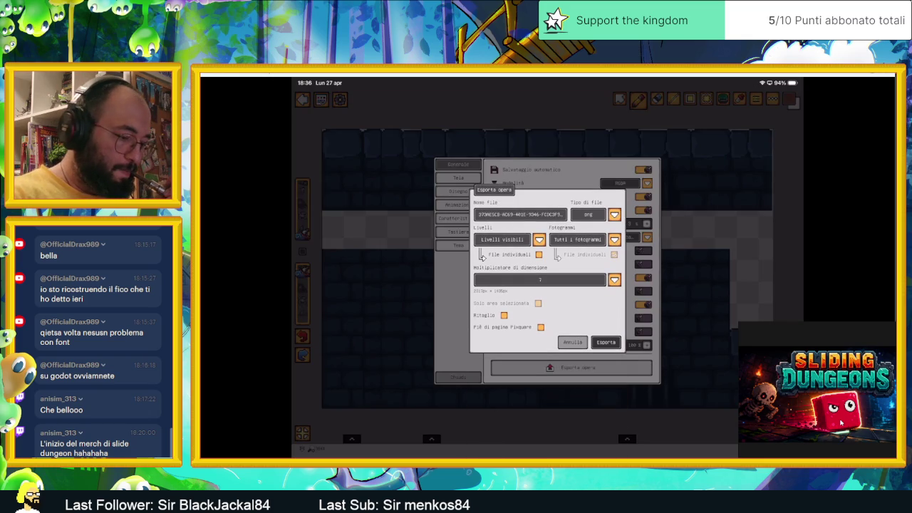
pyautogui.click(539, 279)
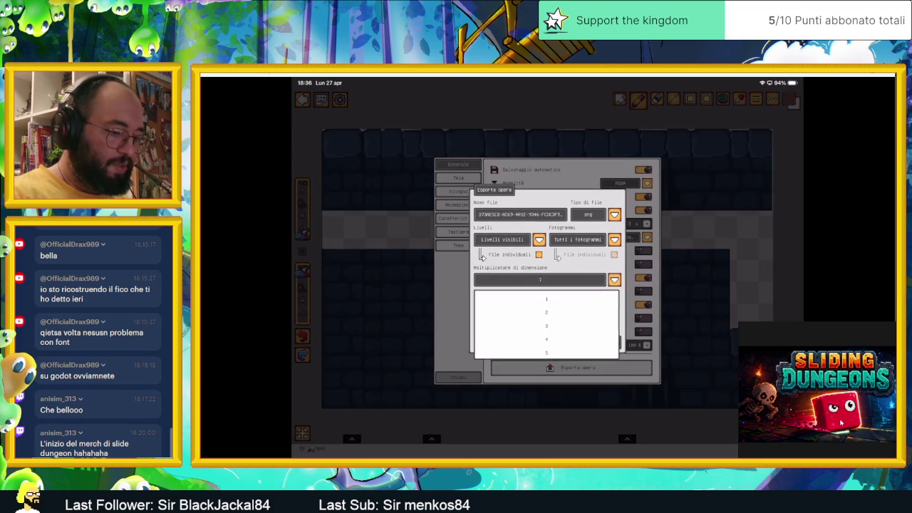
pyautogui.click(545, 301)
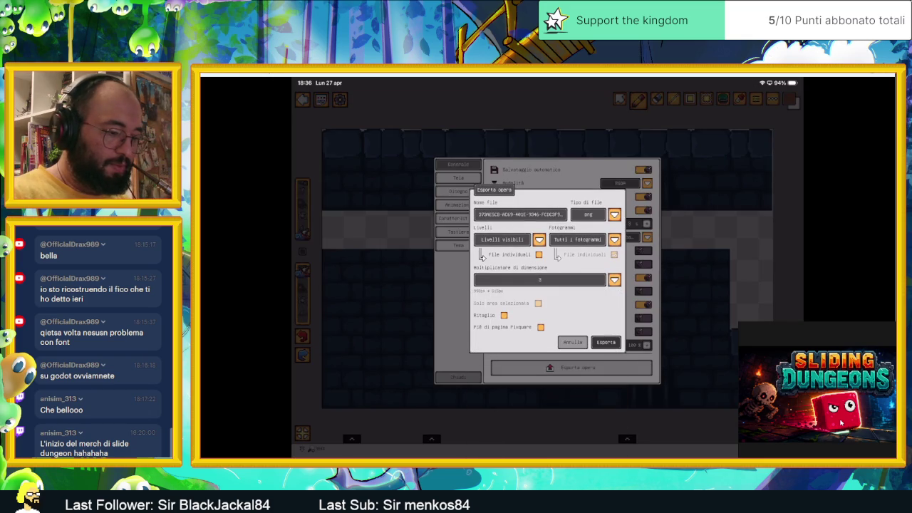
pyautogui.click(605, 342)
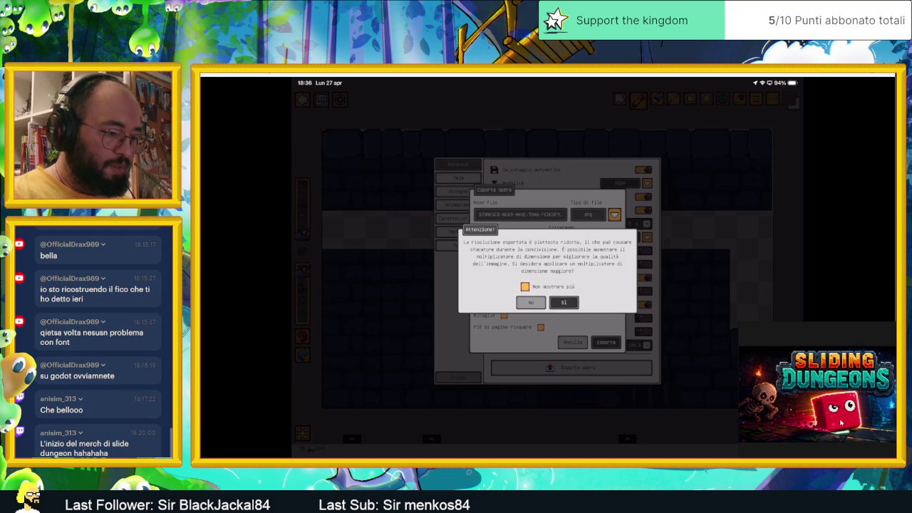
pyautogui.click(531, 302)
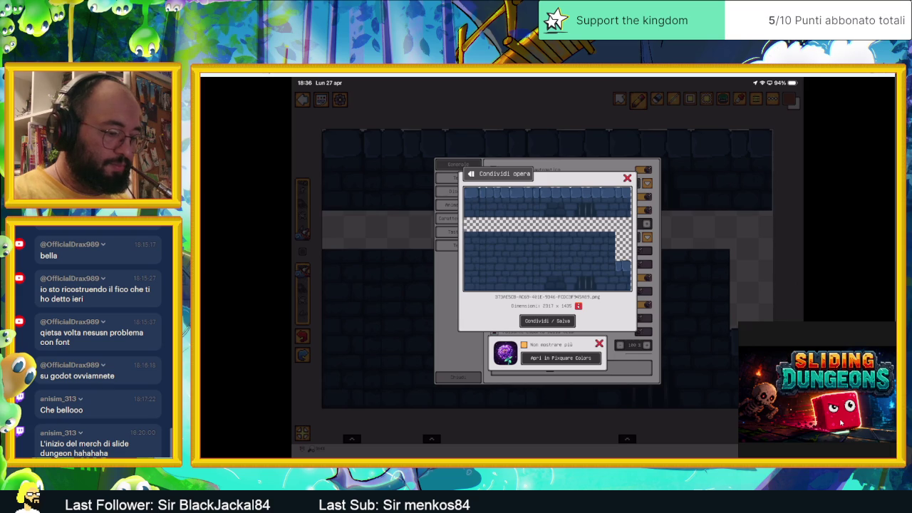
pyautogui.click(547, 320)
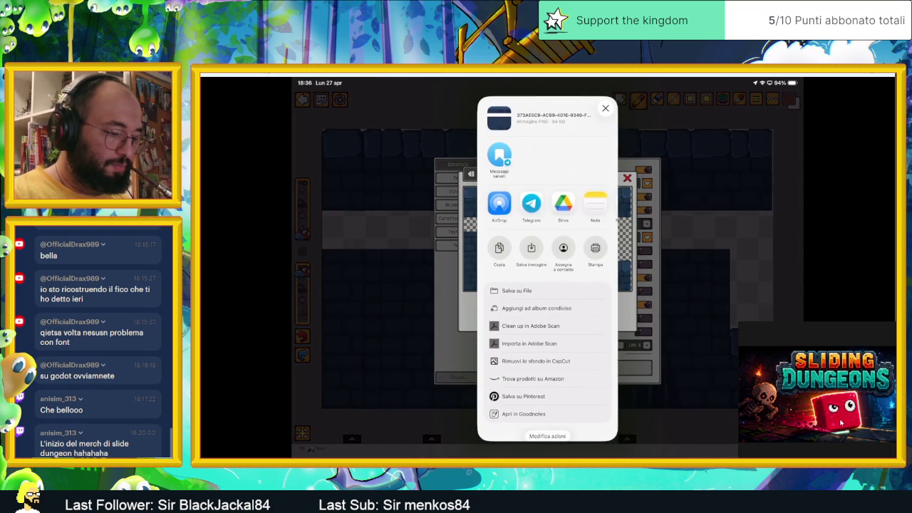
pyautogui.click(531, 249)
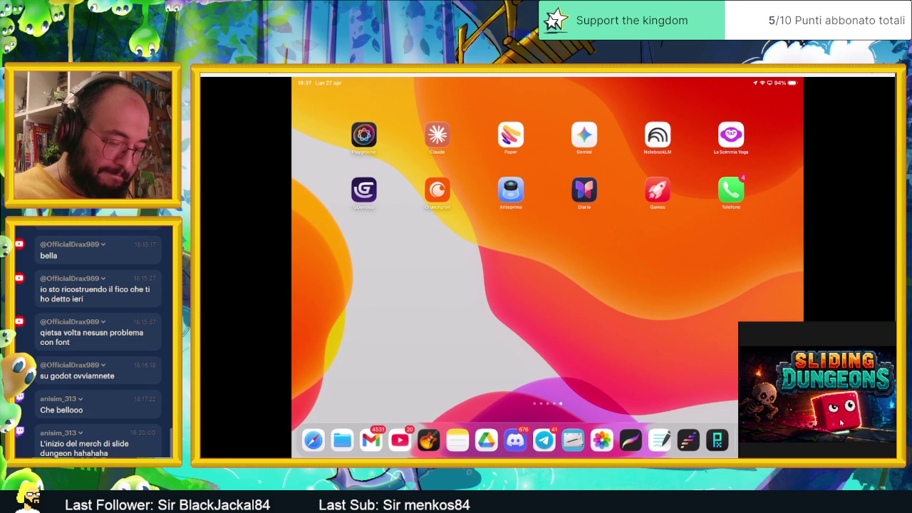
# Reopen Pixquare, dismiss the leftover export preview and settings, and return to the gallery
pyautogui.click(716, 440)
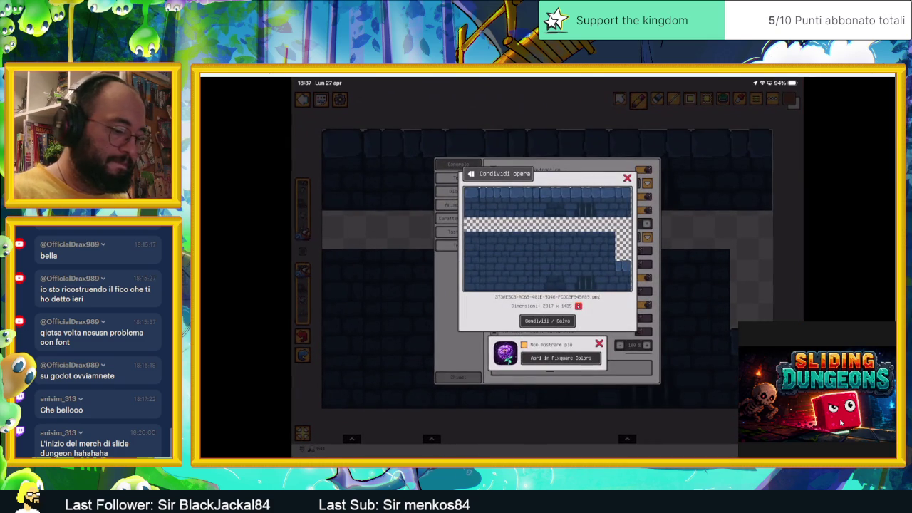
pyautogui.click(626, 178)
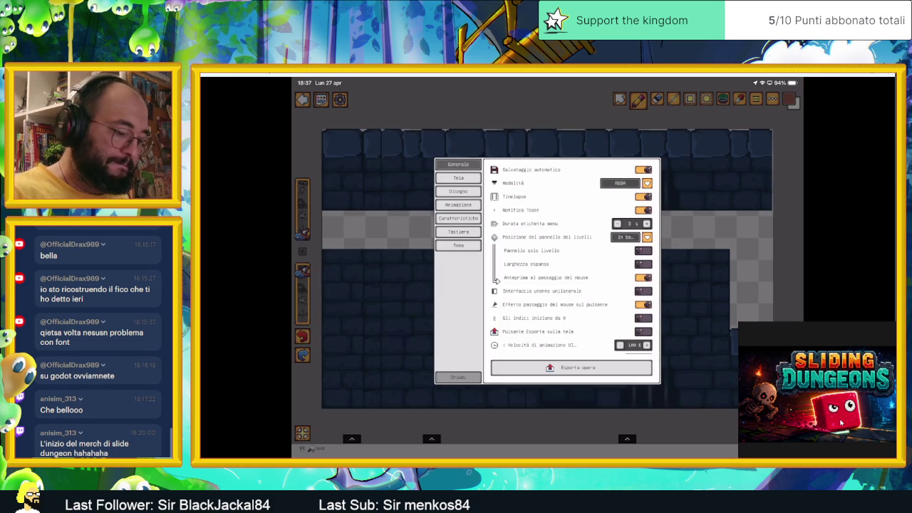
pyautogui.click(458, 376)
pyautogui.click(302, 99)
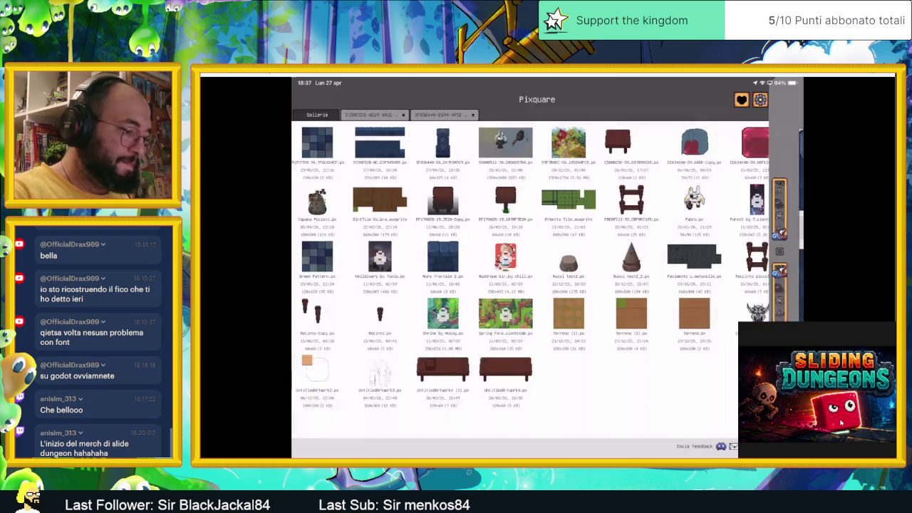
# Import the dark dungeon-floor tile image from Photos as a new artwork
pyautogui.click(789, 100)
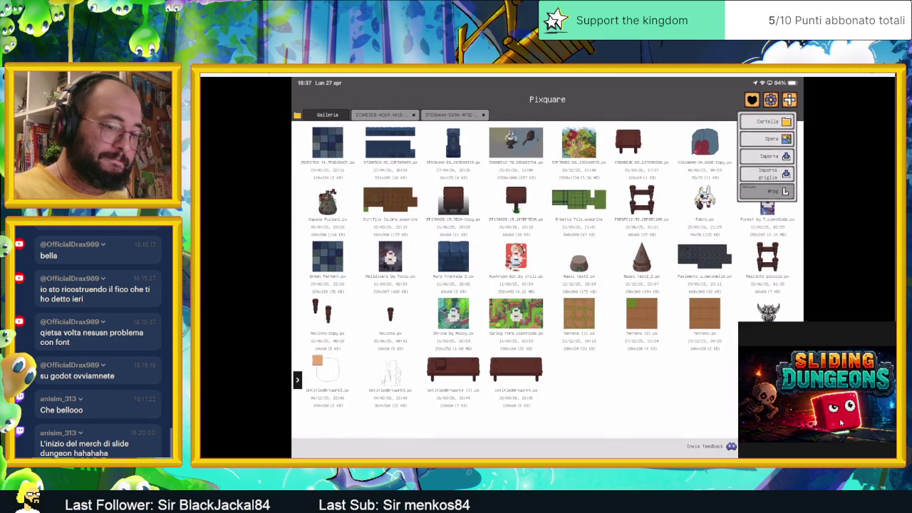
pyautogui.click(768, 155)
pyautogui.click(710, 164)
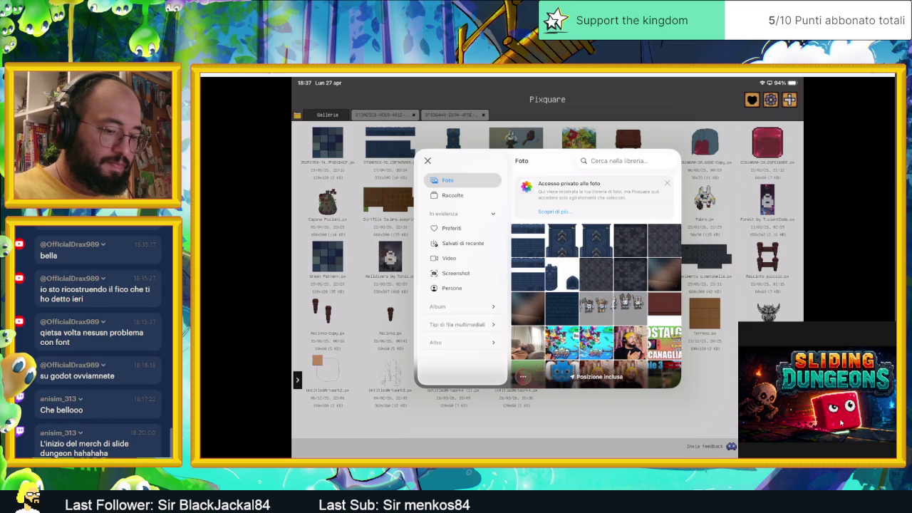
pyautogui.click(639, 246)
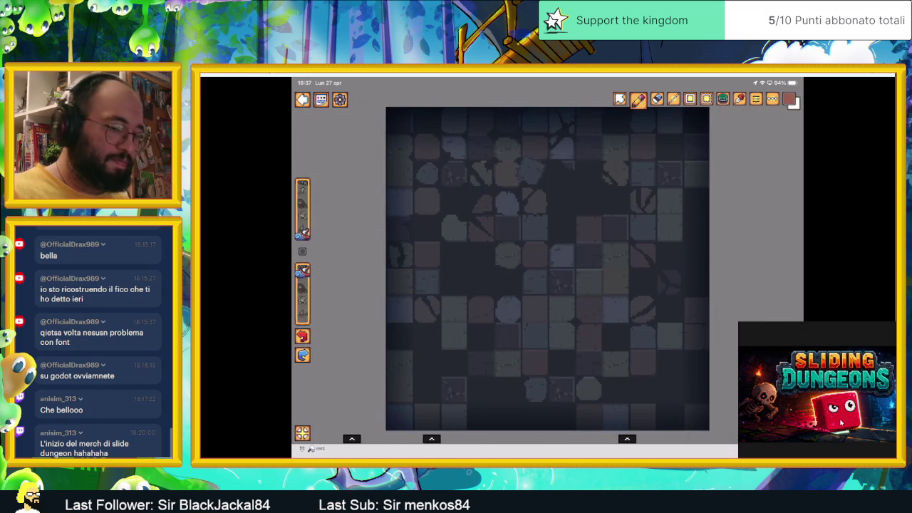
# Export the dungeon-floor artwork at size multiplier 7 (1260 × 1260 PNG), save it, and return to the gallery
pyautogui.click(339, 99)
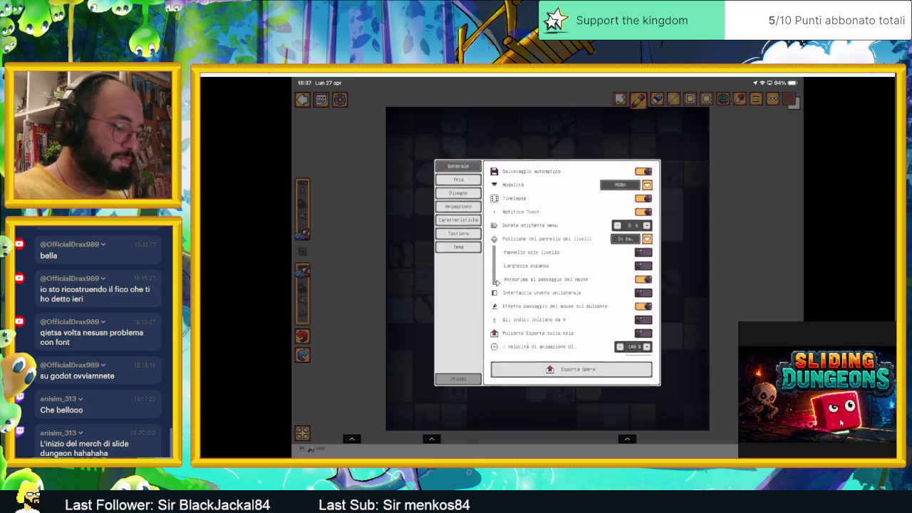
pyautogui.click(570, 369)
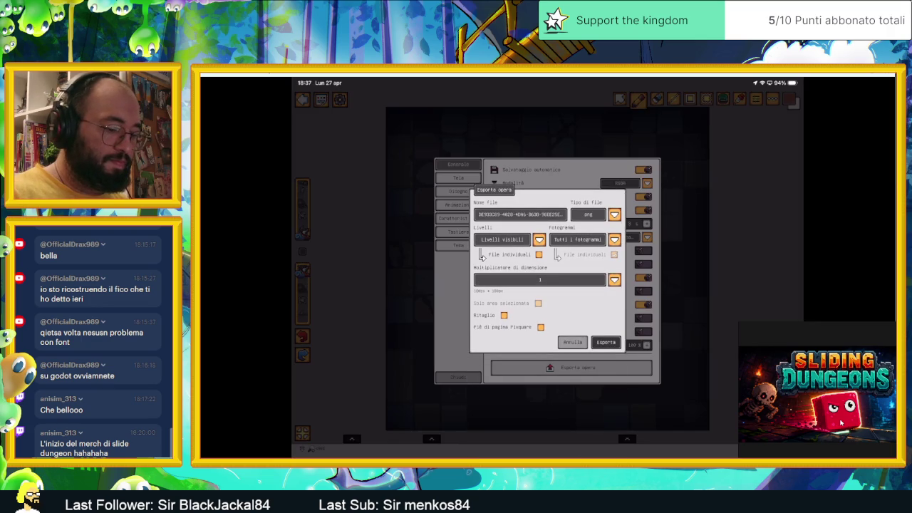
pyautogui.click(614, 279)
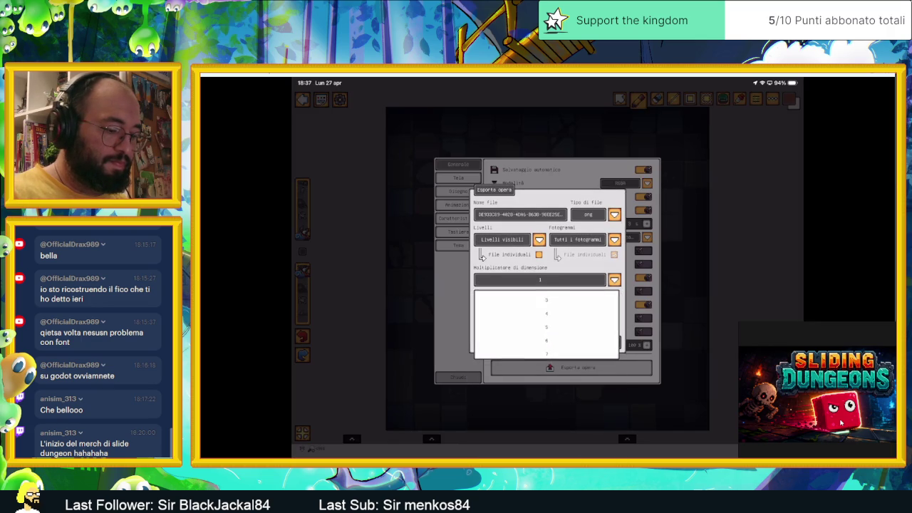
pyautogui.click(547, 344)
pyautogui.click(606, 341)
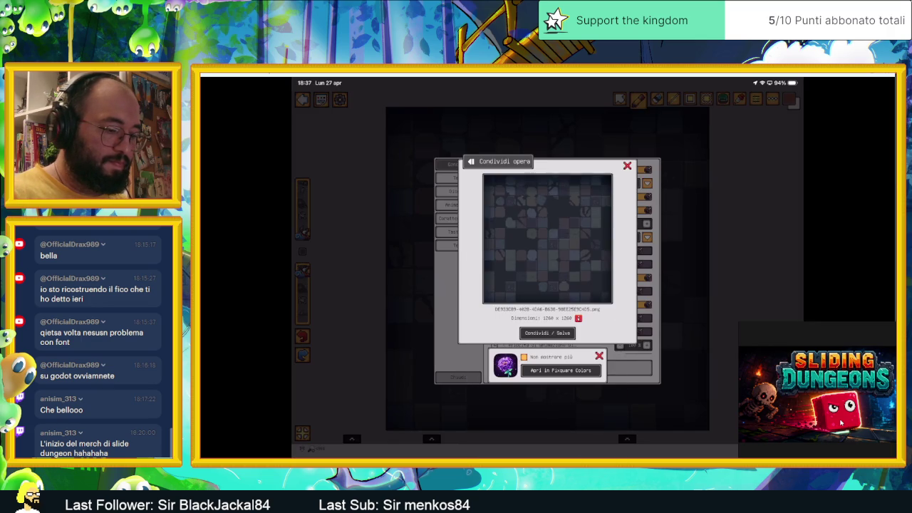
pyautogui.click(546, 332)
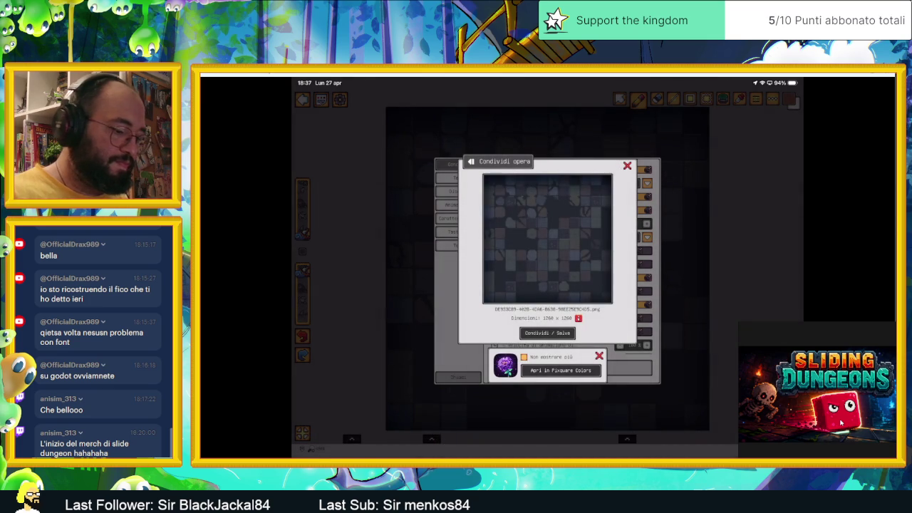
pyautogui.click(471, 160)
pyautogui.click(626, 166)
pyautogui.click(302, 99)
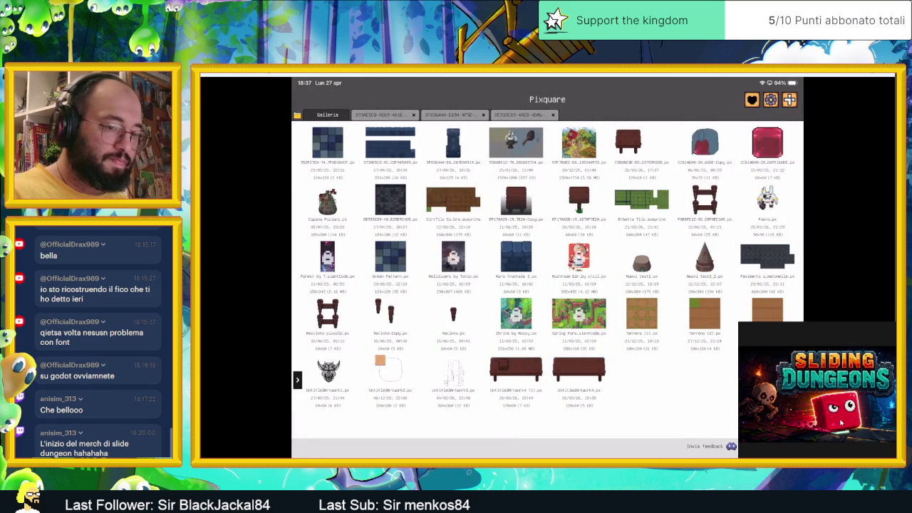
# Import a dungeon-tile image from Photos, then go back to the gallery
pyautogui.click(789, 99)
pyautogui.click(768, 155)
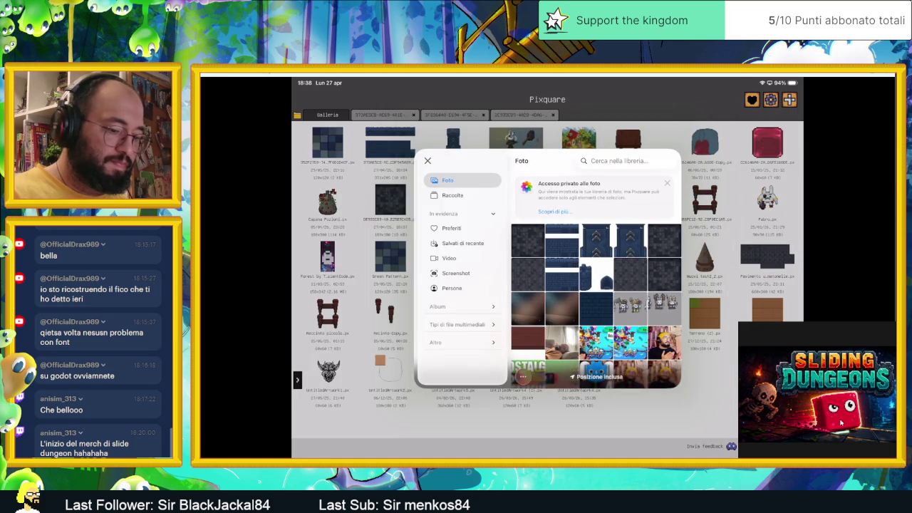
pyautogui.click(427, 161)
pyautogui.click(703, 246)
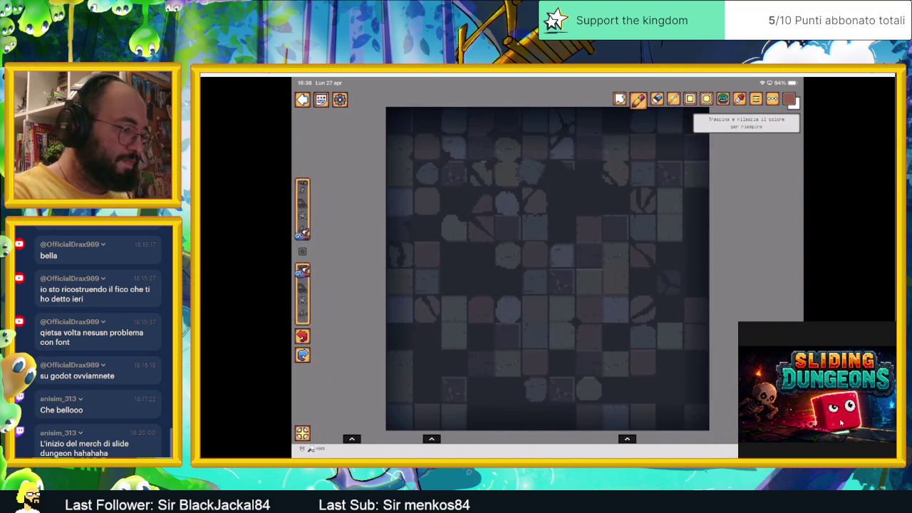
pyautogui.click(302, 99)
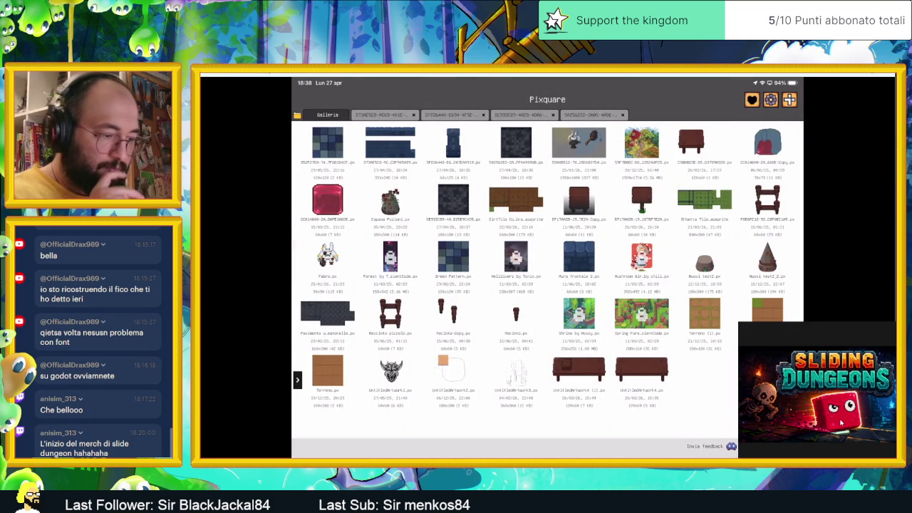
# Briefly open the brown-and-green terrain file, then import the grey-and-blue stone-tile image from Photos
pyautogui.click(789, 100)
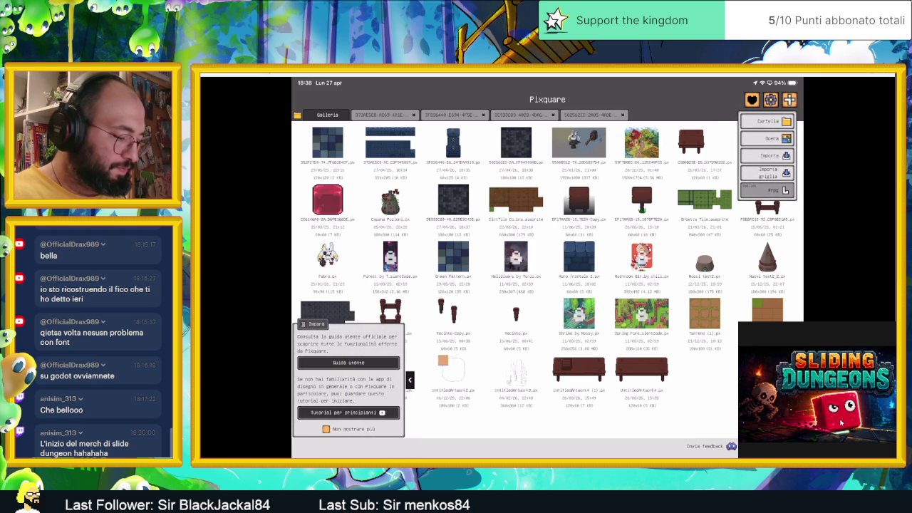
pyautogui.click(704, 313)
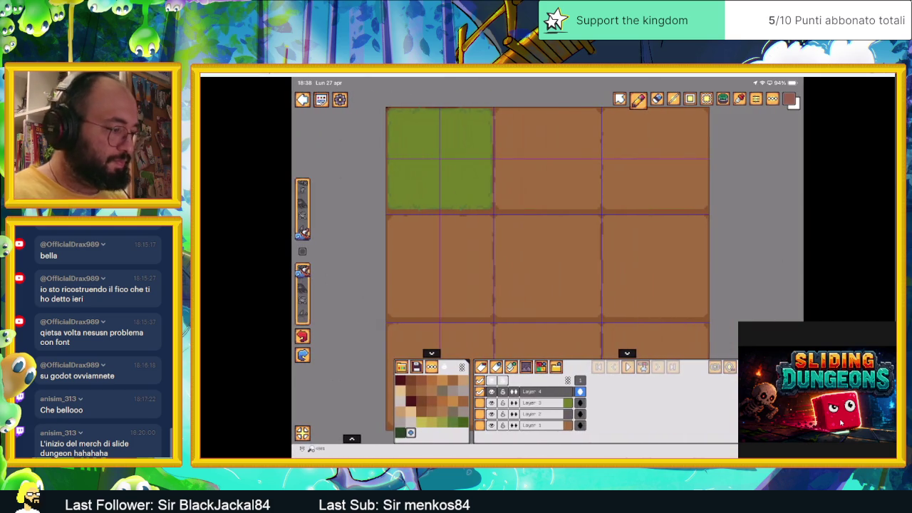
pyautogui.click(302, 99)
pyautogui.click(789, 100)
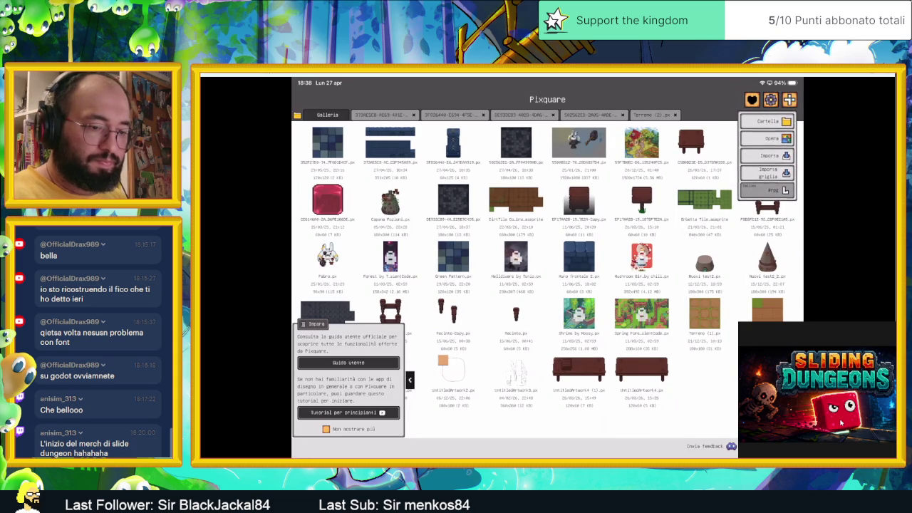
pyautogui.click(767, 155)
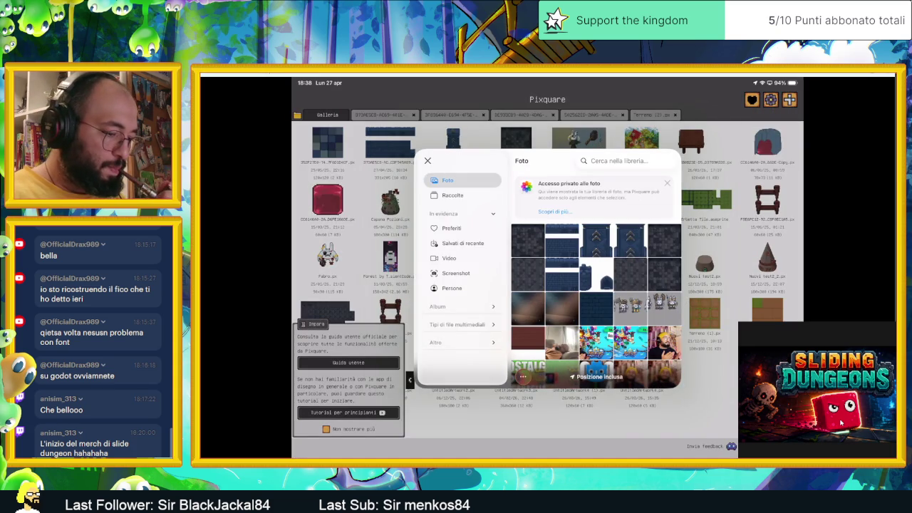
pyautogui.click(527, 240)
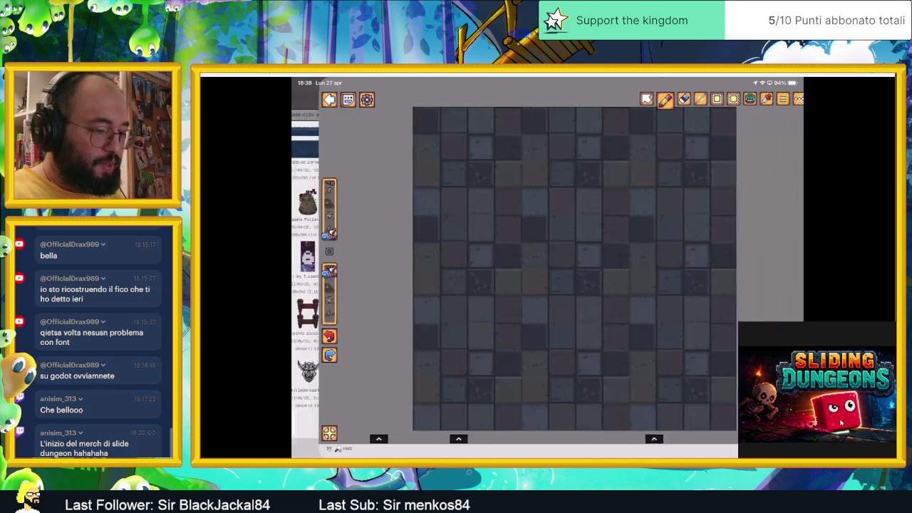
# Export the stone-tile image at size multiplier 7 as a 1260 × 1260 PNG, save it, and return to the gallery
pyautogui.click(339, 99)
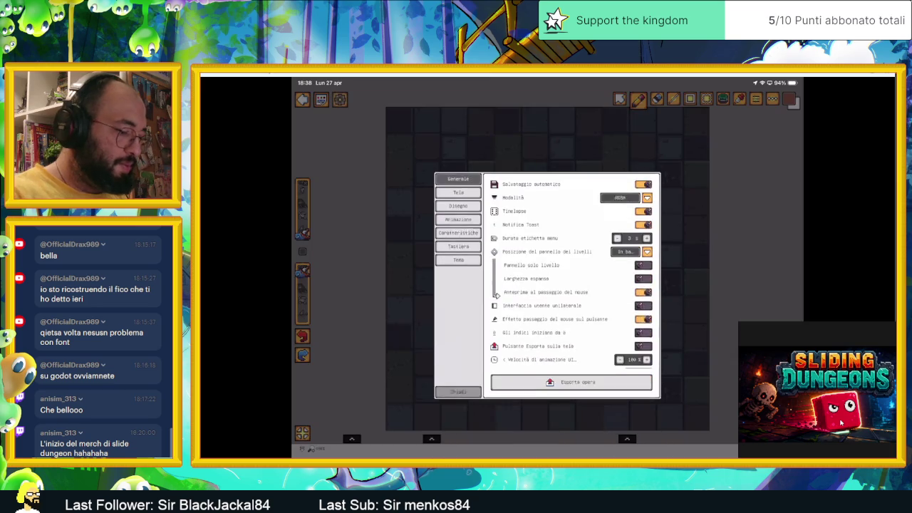
pyautogui.click(570, 367)
pyautogui.click(506, 281)
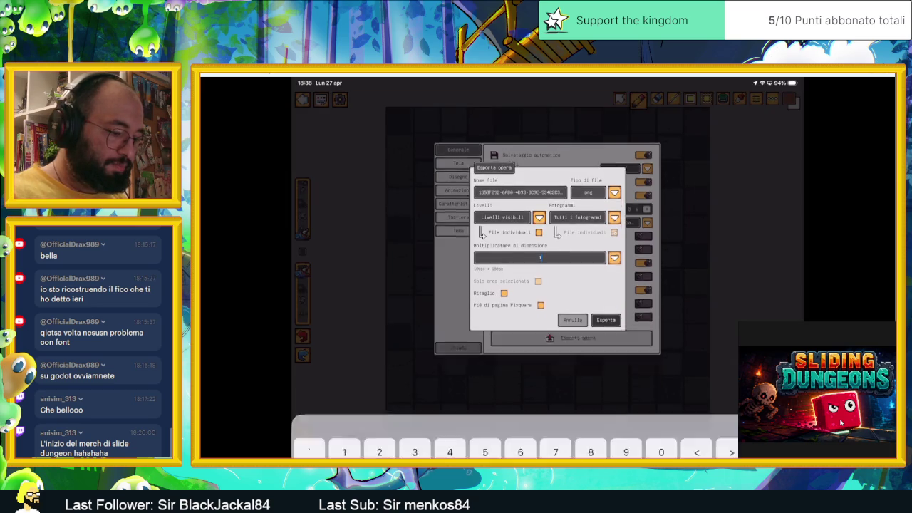
pyautogui.write('7')
pyautogui.press('BackSpace')
pyautogui.click(605, 256)
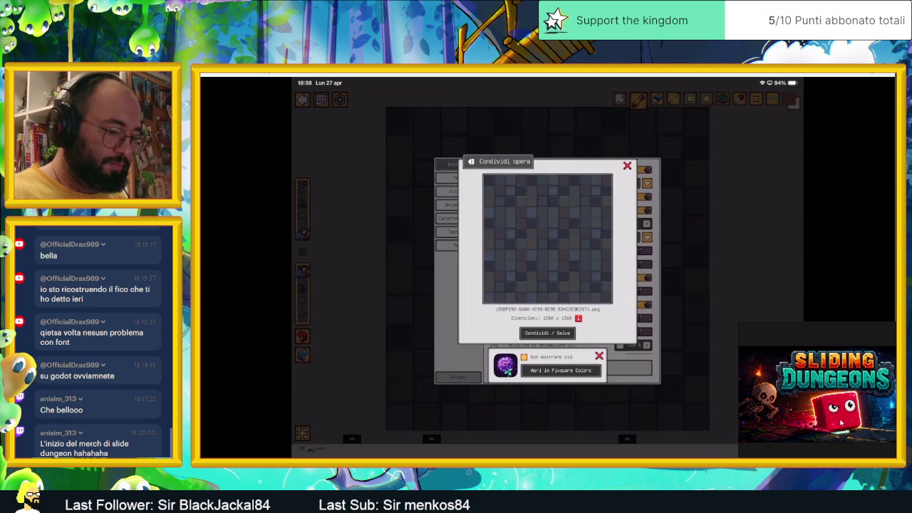
pyautogui.click(547, 333)
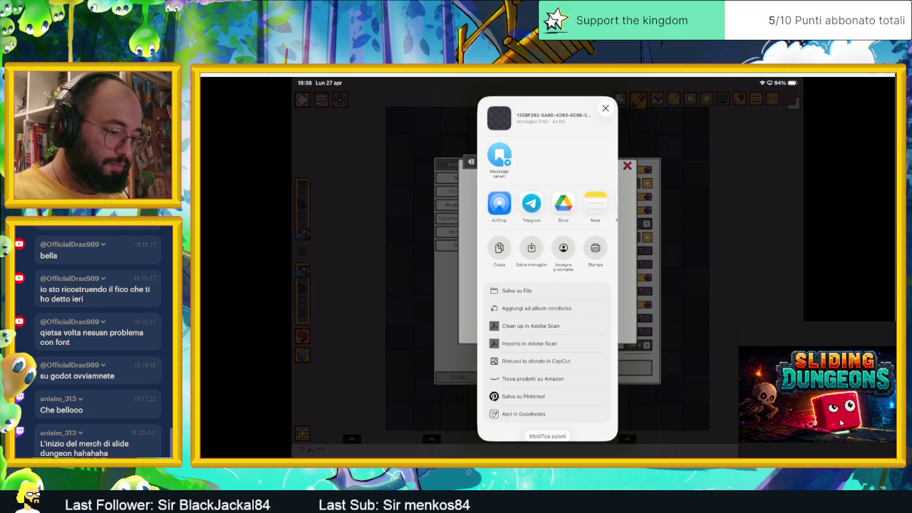
pyautogui.click(627, 166)
pyautogui.click(458, 377)
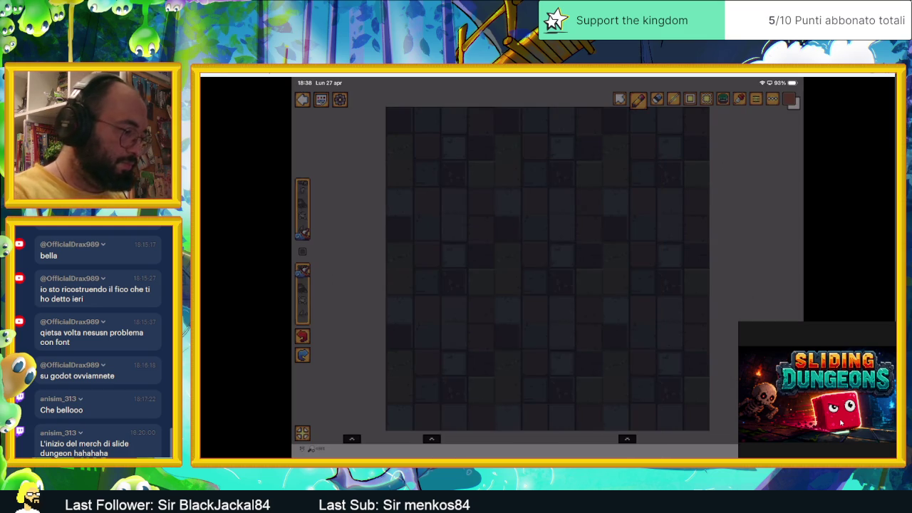
pyautogui.click(302, 99)
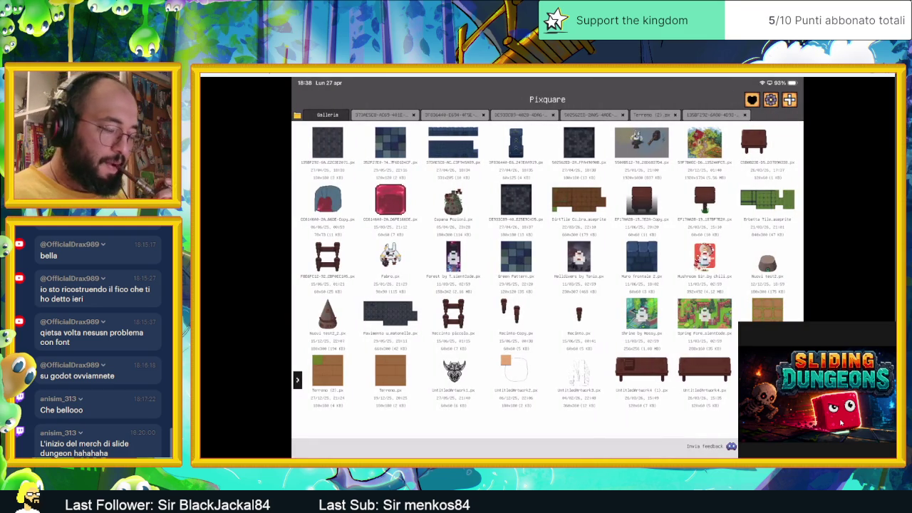
# Import an image from Photos after briefly browsing stored files, then return to the gallery
pyautogui.click(790, 100)
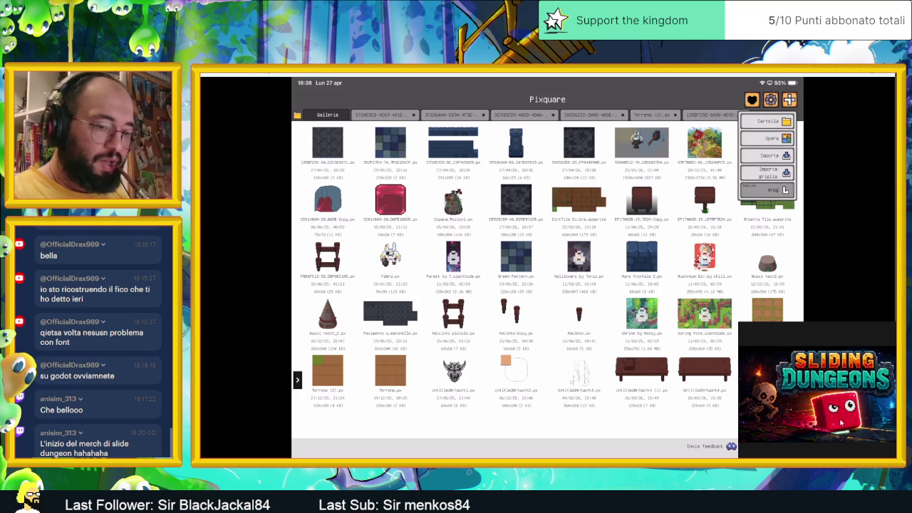
pyautogui.click(768, 156)
pyautogui.click(698, 146)
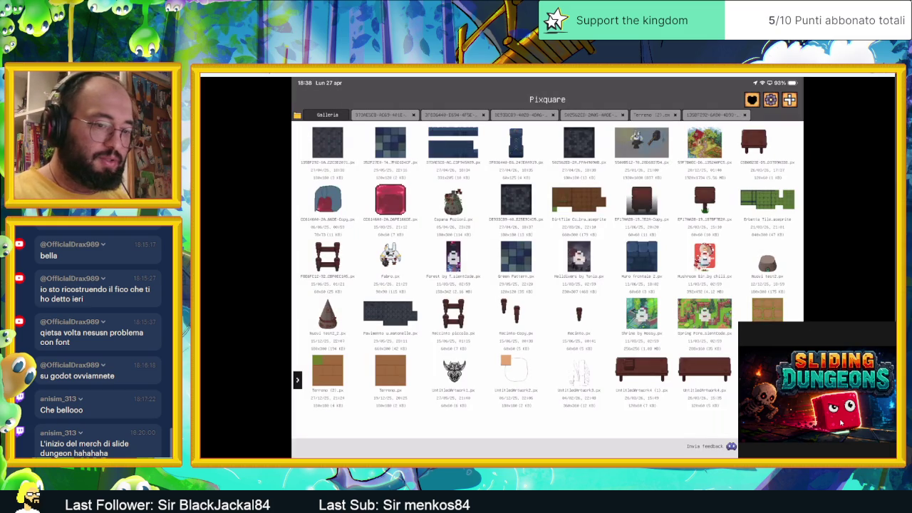
pyautogui.click(789, 100)
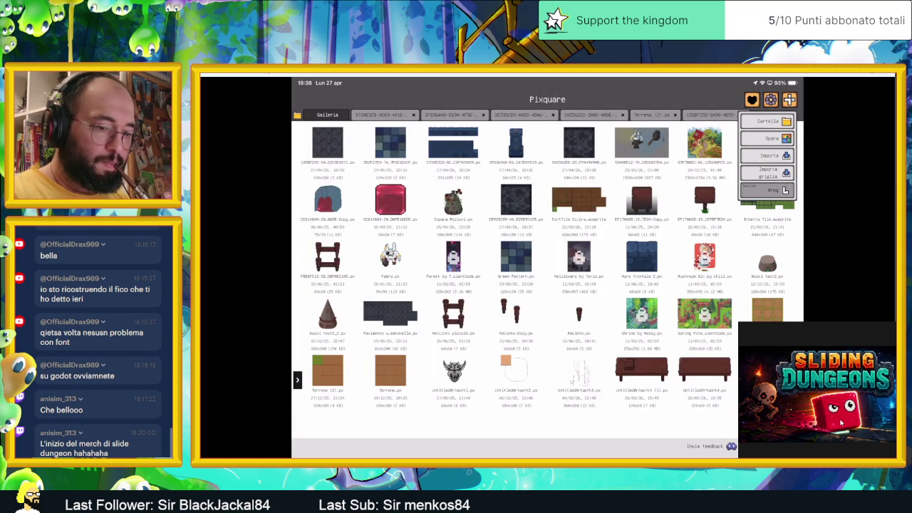
pyautogui.click(766, 155)
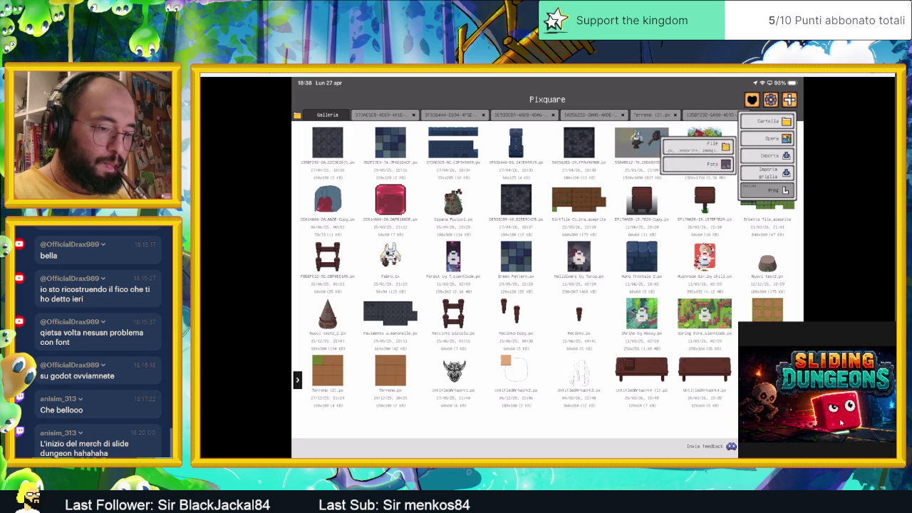
pyautogui.click(698, 163)
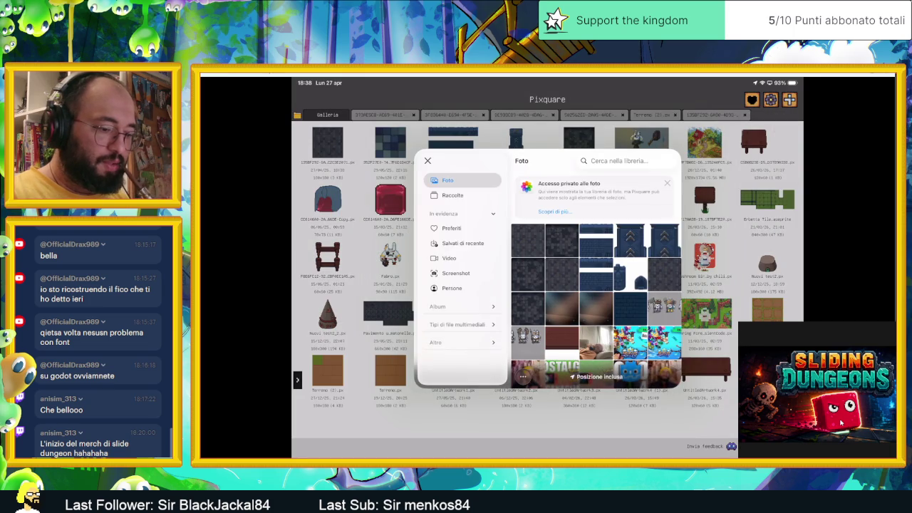
pyautogui.click(630, 342)
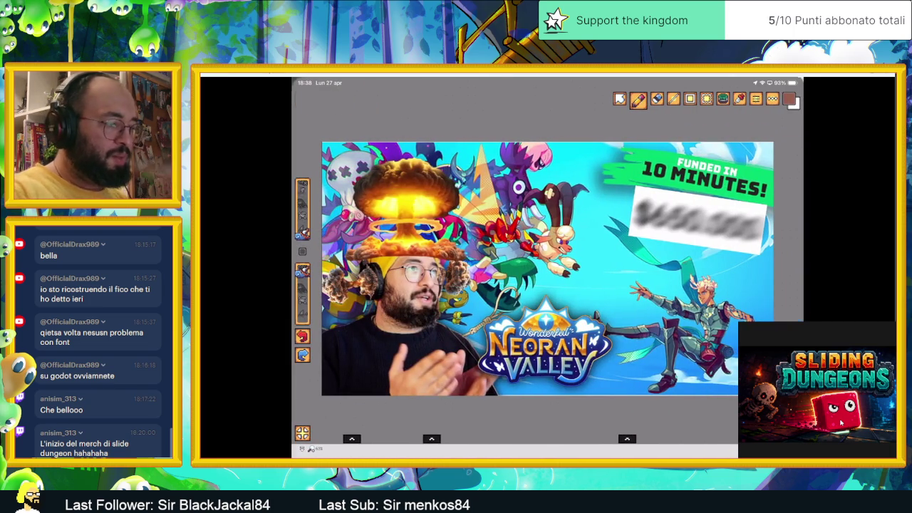
pyautogui.click(302, 99)
# Finish exporting the blue tower-and-arch sprites as a 1169 × 910 PNG and close the share and settings panels
pyautogui.click(788, 99)
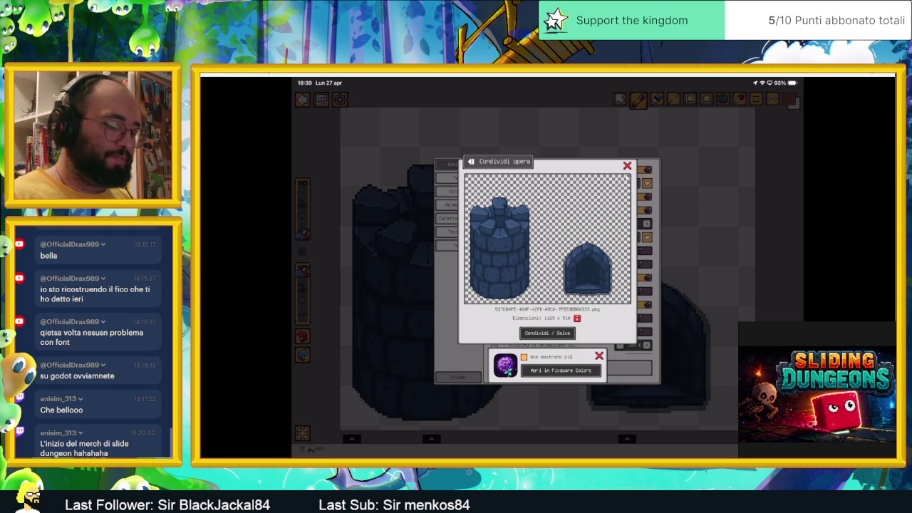
pyautogui.click(627, 166)
pyautogui.click(627, 178)
# Back in Procreate's untitled canvas, group the four PAVIMENTO floor layers and hide the group
pyautogui.press('super+h')
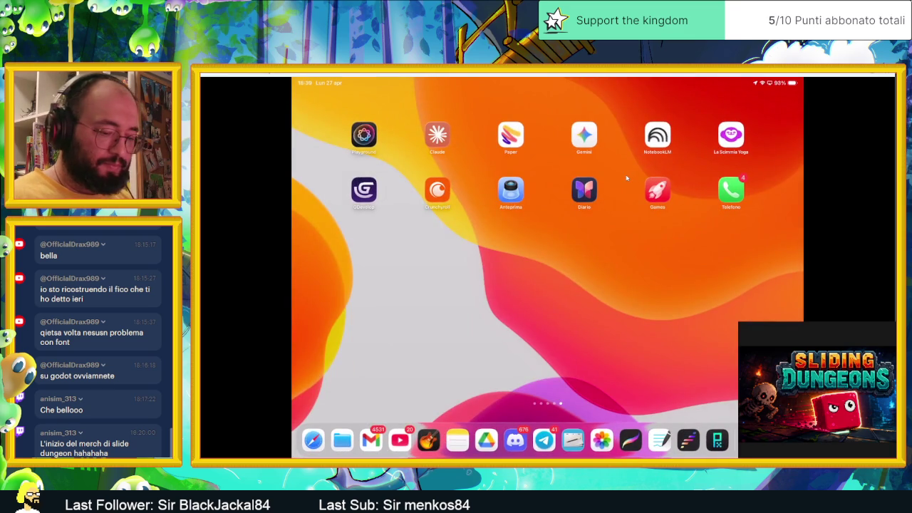
pyautogui.click(631, 440)
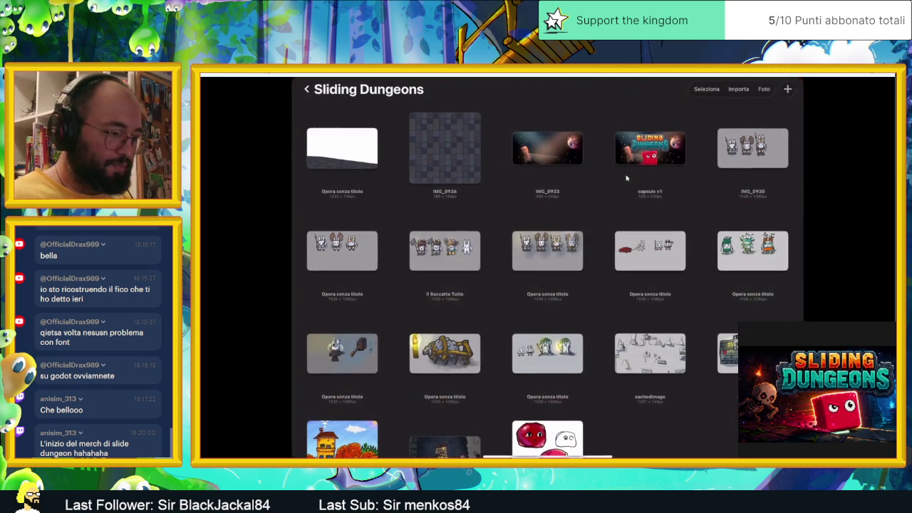
pyautogui.click(342, 147)
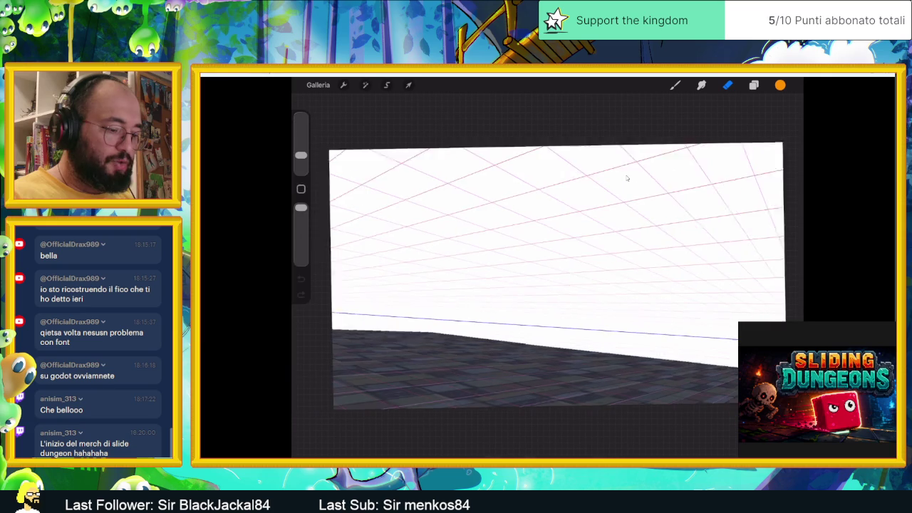
pyautogui.click(754, 84)
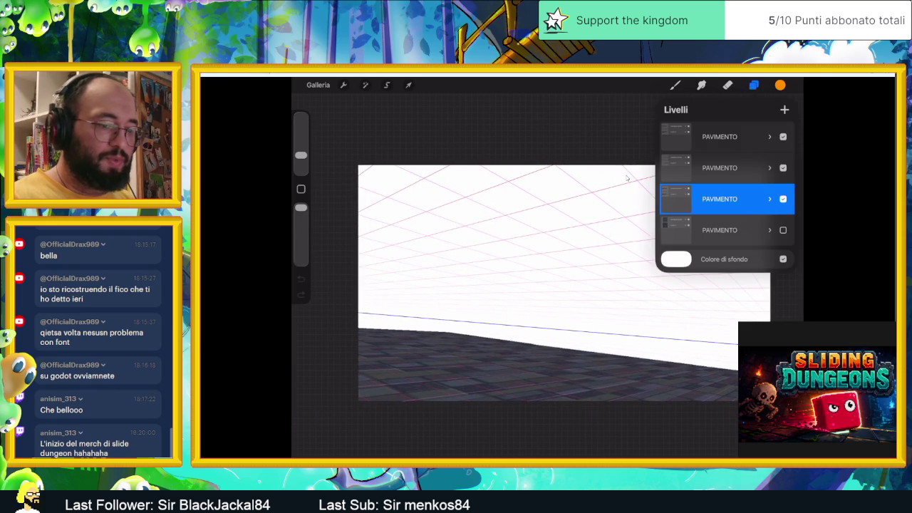
pyautogui.moveTo(705, 167); pyautogui.dragTo(755, 167)
pyautogui.moveTo(705, 136); pyautogui.dragTo(755, 136)
pyautogui.moveTo(705, 229); pyautogui.dragTo(755, 229)
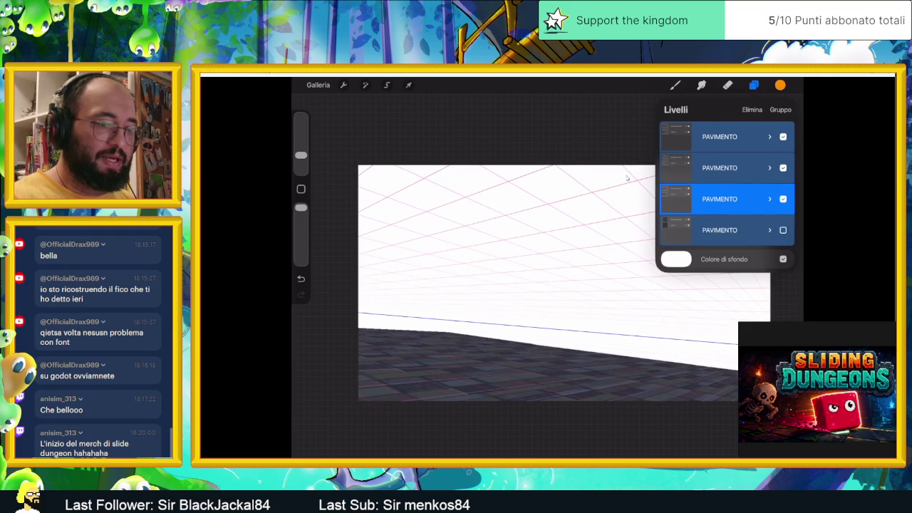
pyautogui.click(780, 109)
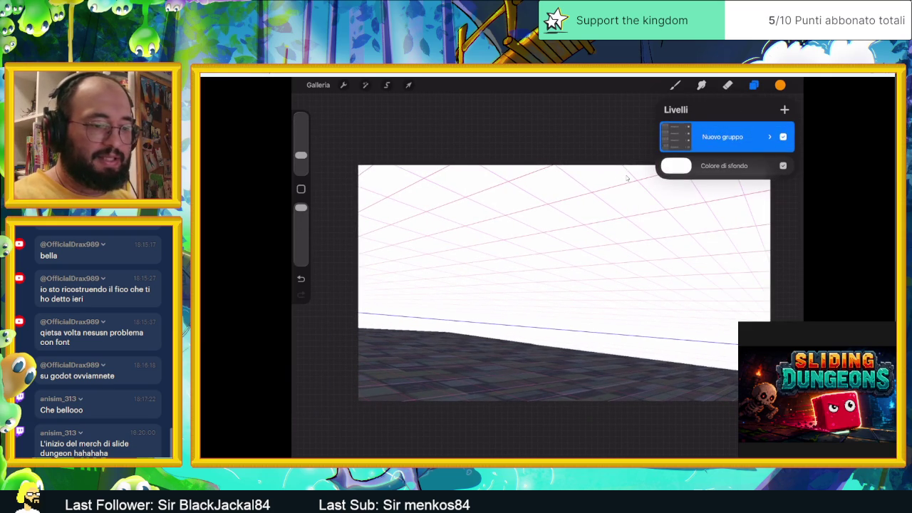
pyautogui.click(783, 136)
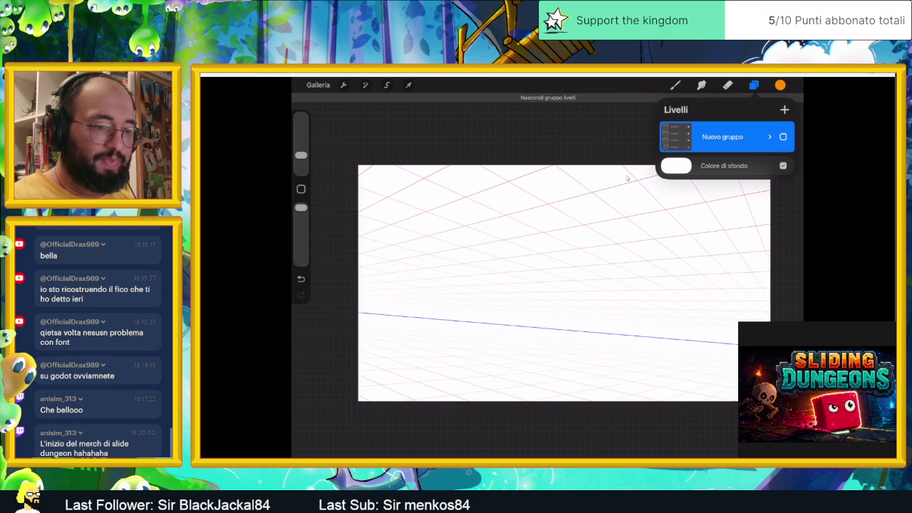
# Remove a stray empty Livello 14 layer and start inserting a photo via Azioni > Aggiungi
pyautogui.click(784, 109)
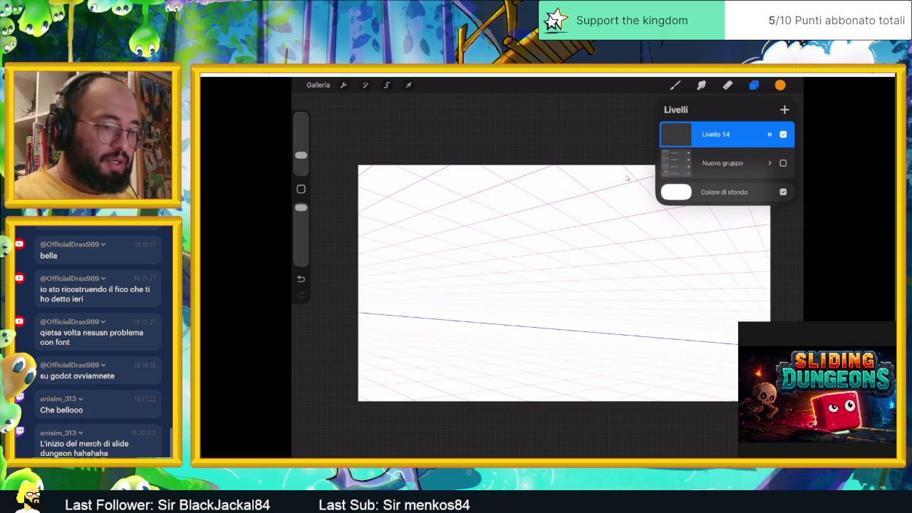
pyautogui.moveTo(755, 133); pyautogui.dragTo(684, 134)
pyautogui.click(776, 134)
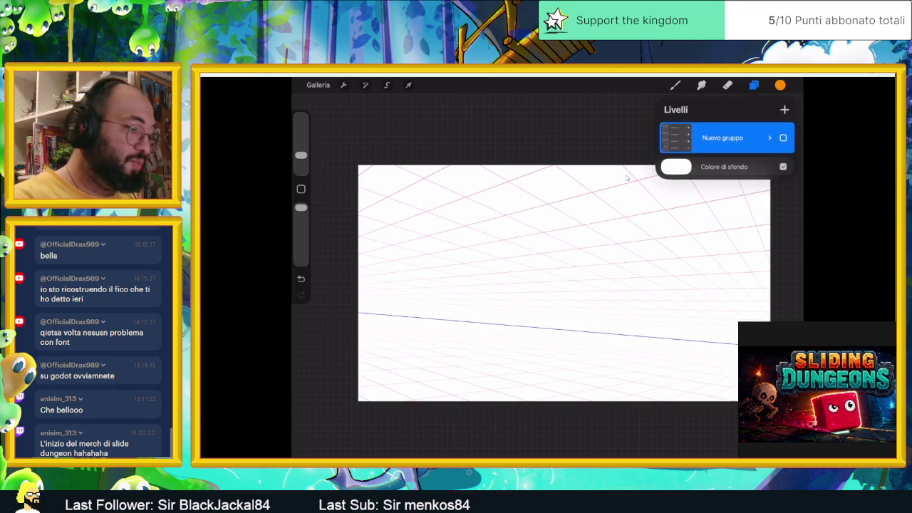
pyautogui.click(343, 84)
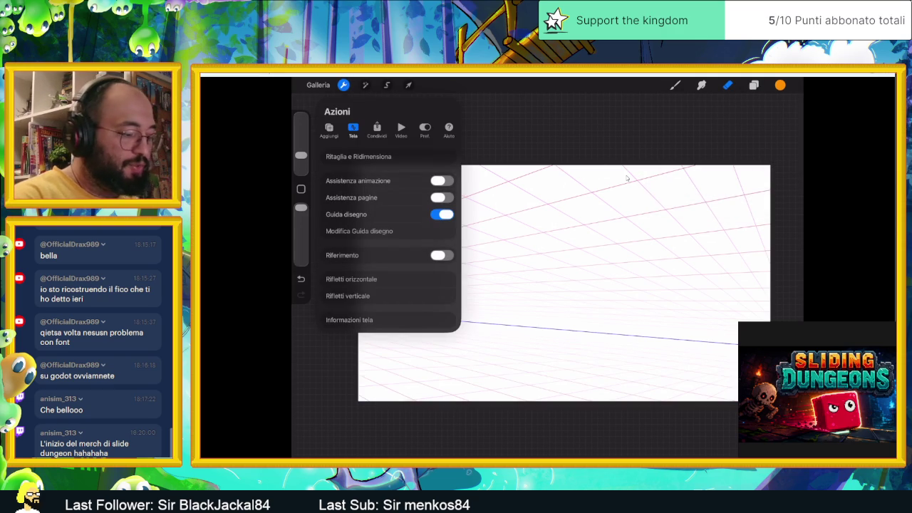
pyautogui.click(328, 130)
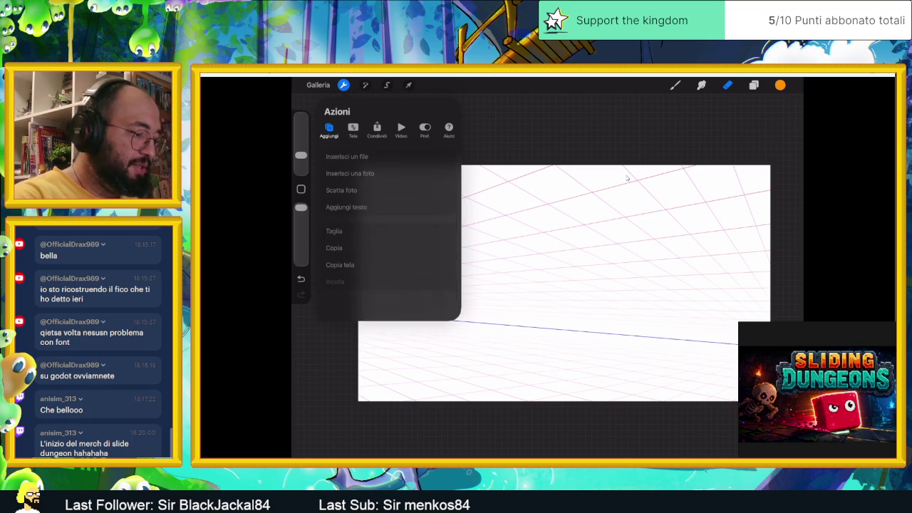
pyautogui.click(349, 173)
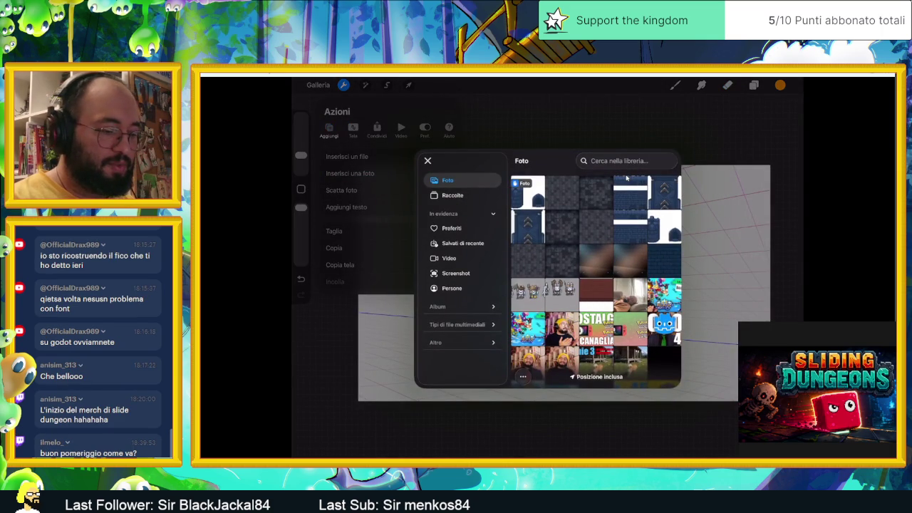
# Insert two checkered floor-tile images from Photos, including IMG_0945.png, as separate new layers
pyautogui.click(626, 178)
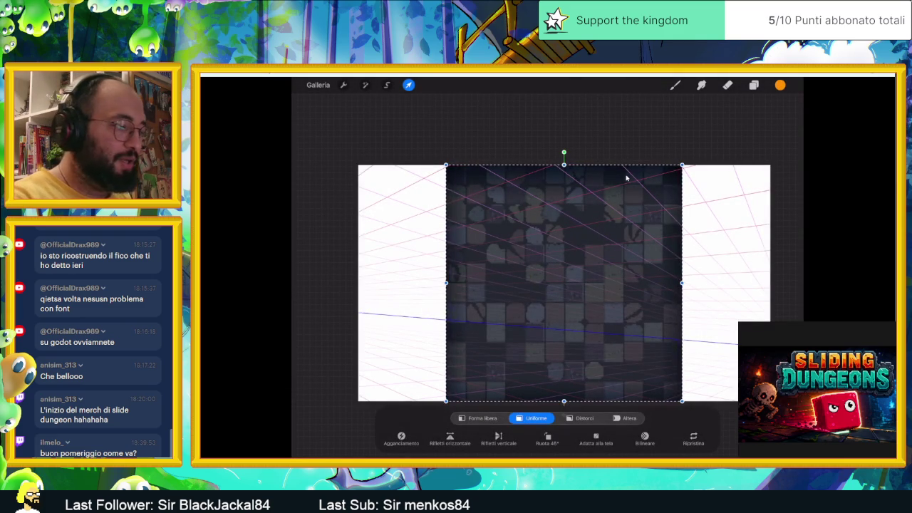
pyautogui.press('e')
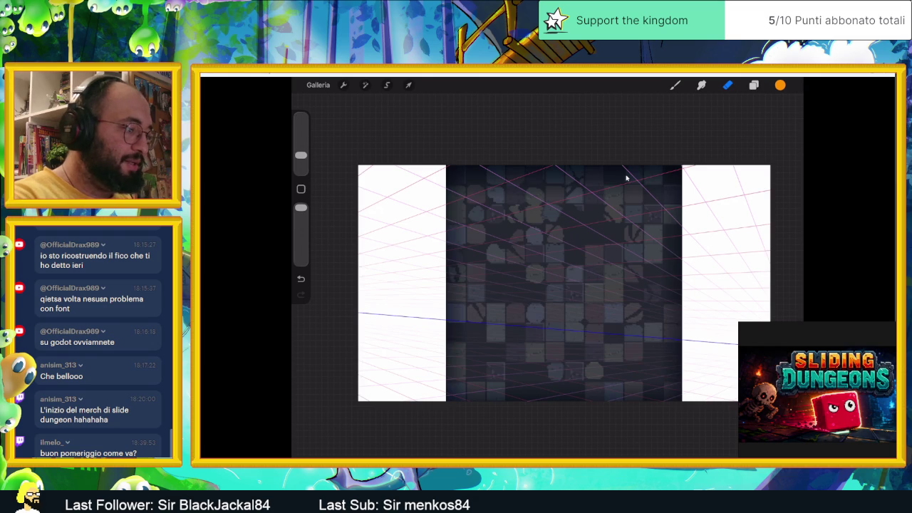
pyautogui.click(343, 85)
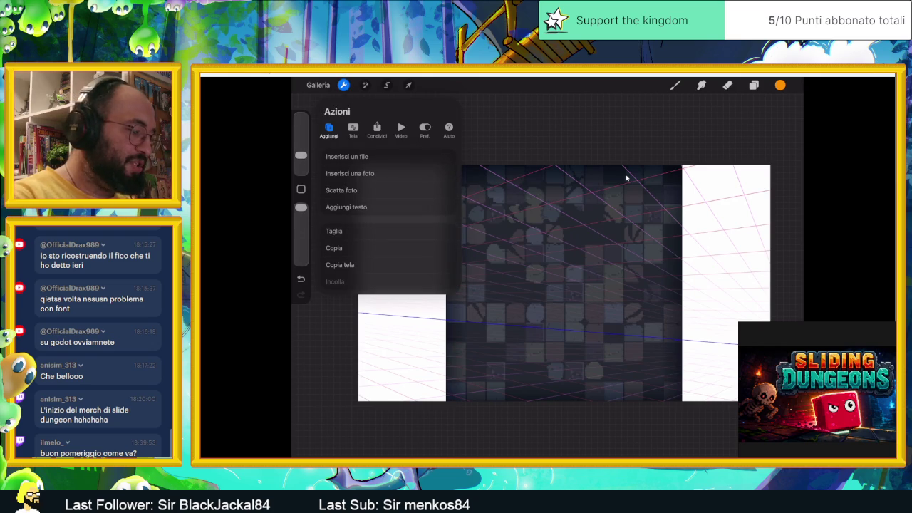
pyautogui.click(349, 173)
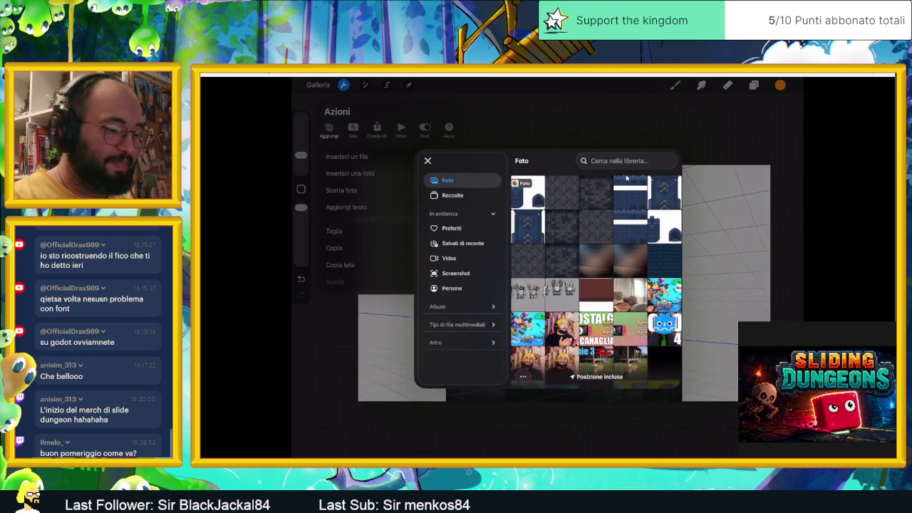
pyautogui.click(563, 192)
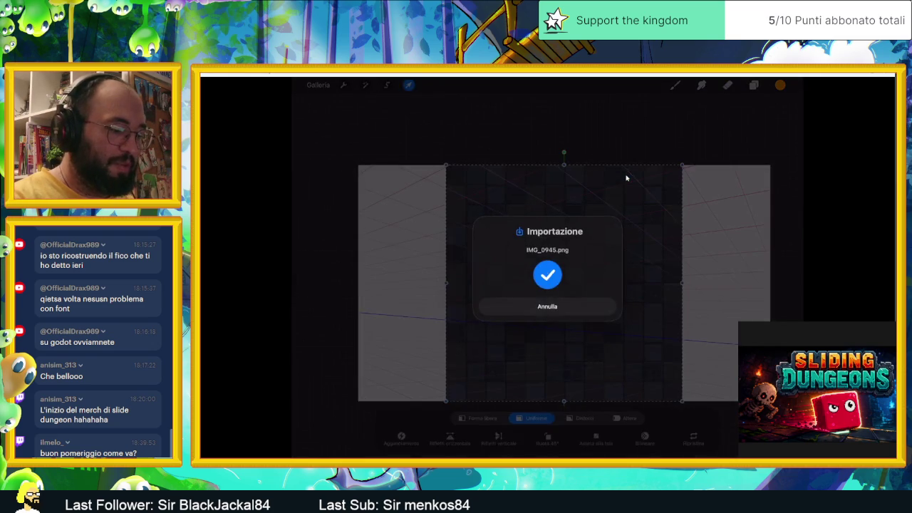
pyautogui.press('e')
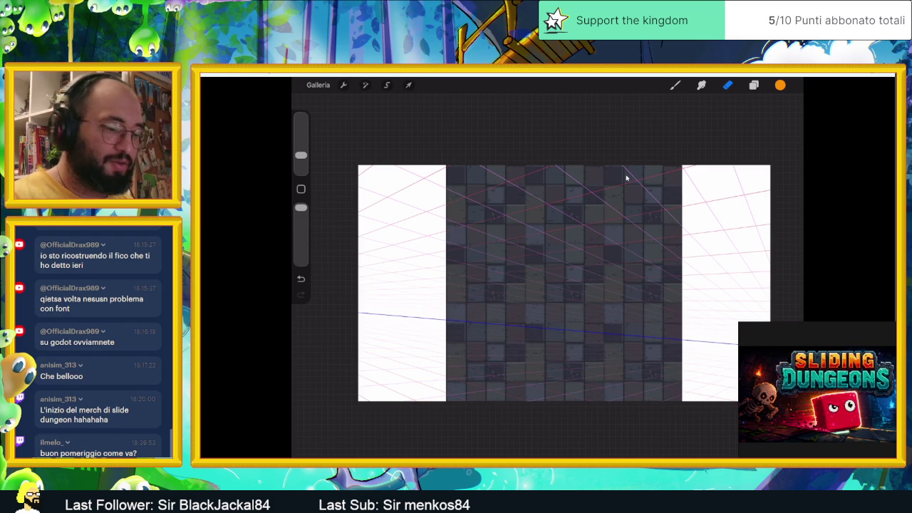
pyautogui.press('l')
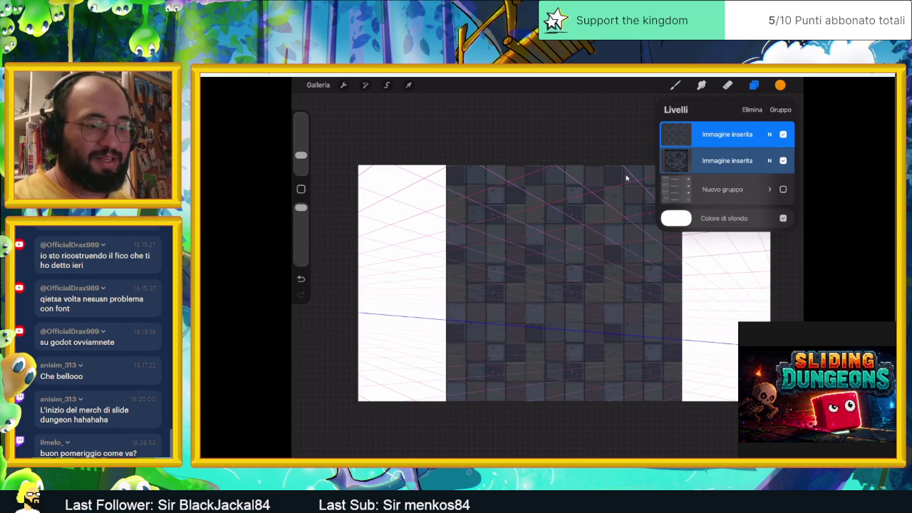
# Group the two inserted image layers and rename the group PAVIMENTO
pyautogui.hotkey('ctrl', 'g')
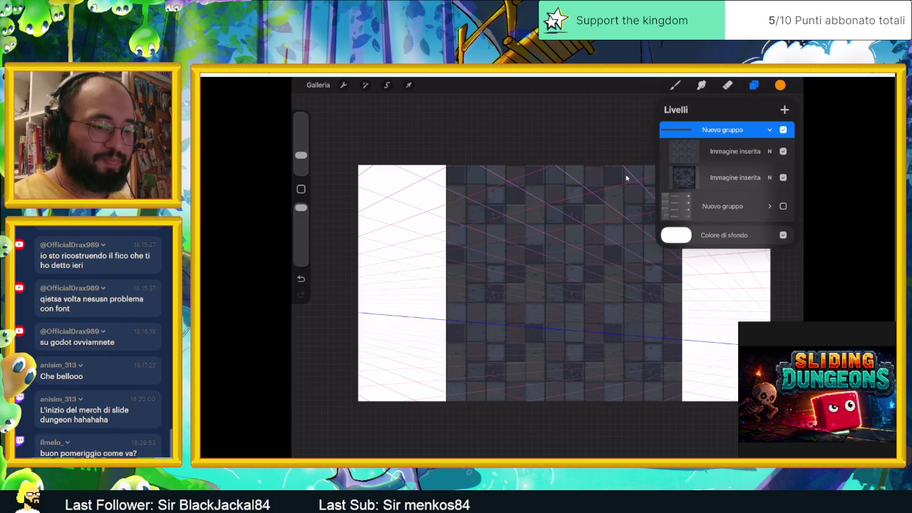
pyautogui.click(722, 136)
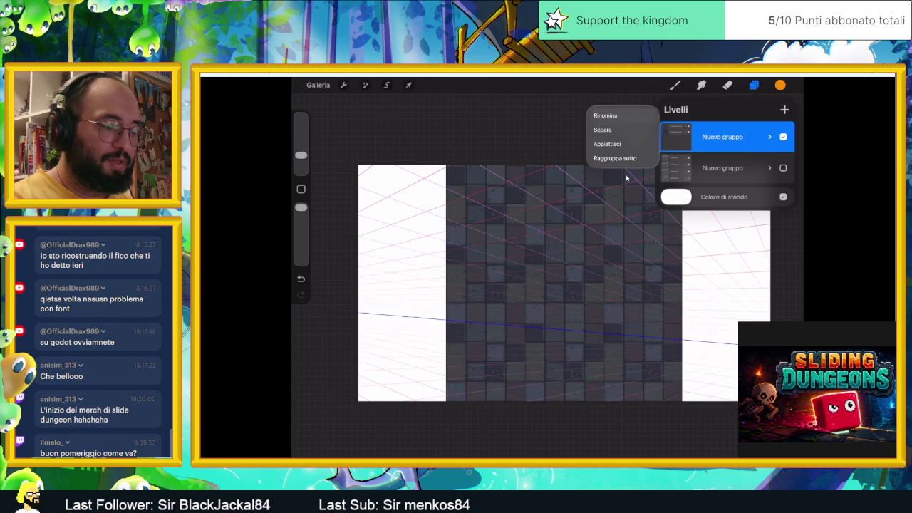
pyautogui.click(605, 112)
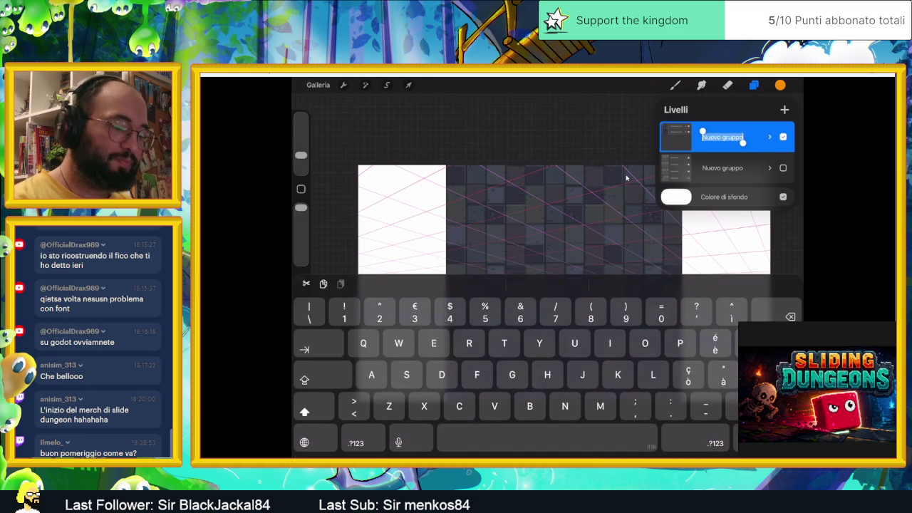
pyautogui.doubleClick(712, 136)
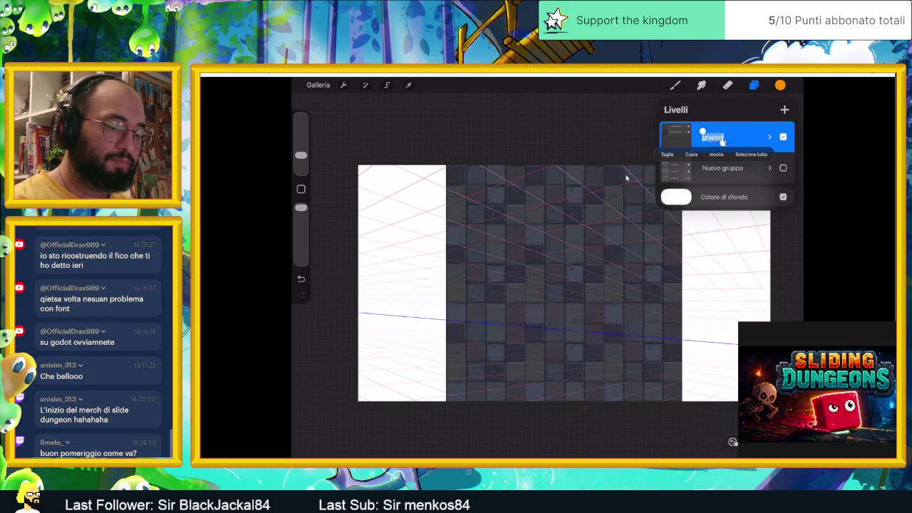
pyautogui.write('F')
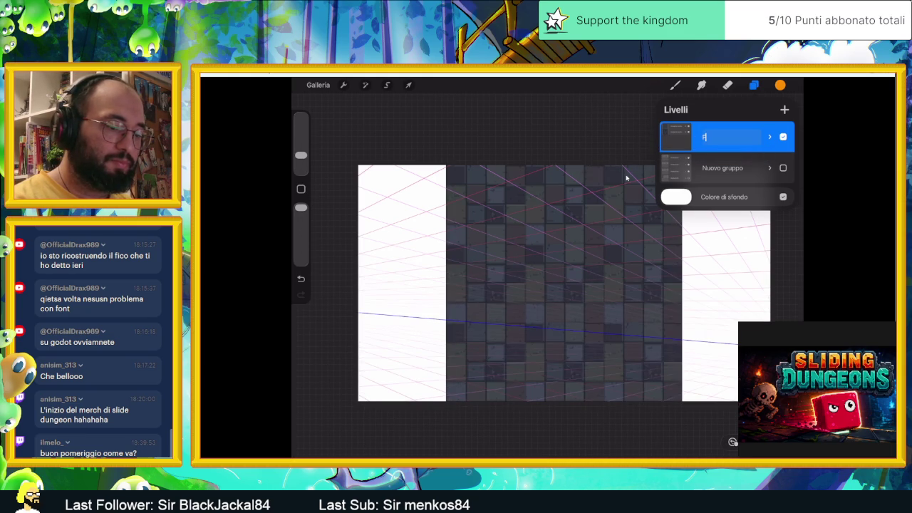
pyautogui.doubleClick(704, 137)
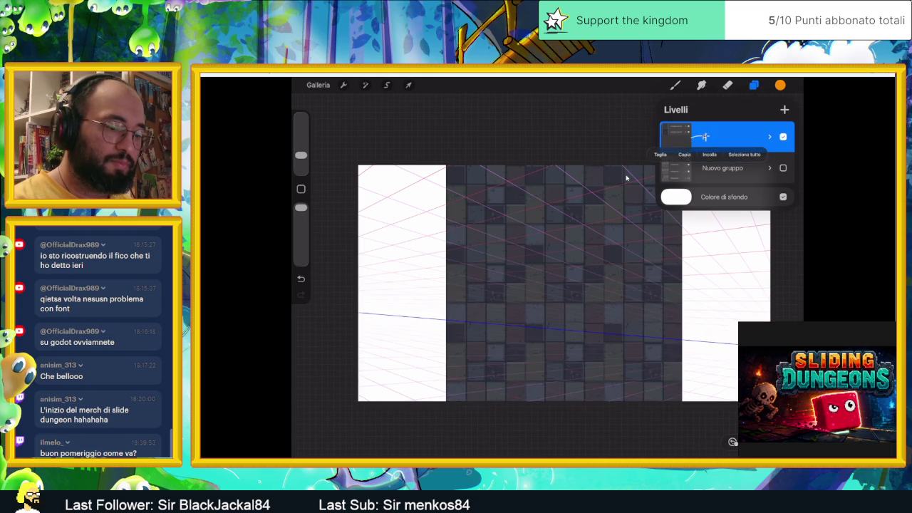
pyautogui.moveTo(721, 131); pyautogui.dragTo(763, 142)
pyautogui.write('PAVIMENTO')
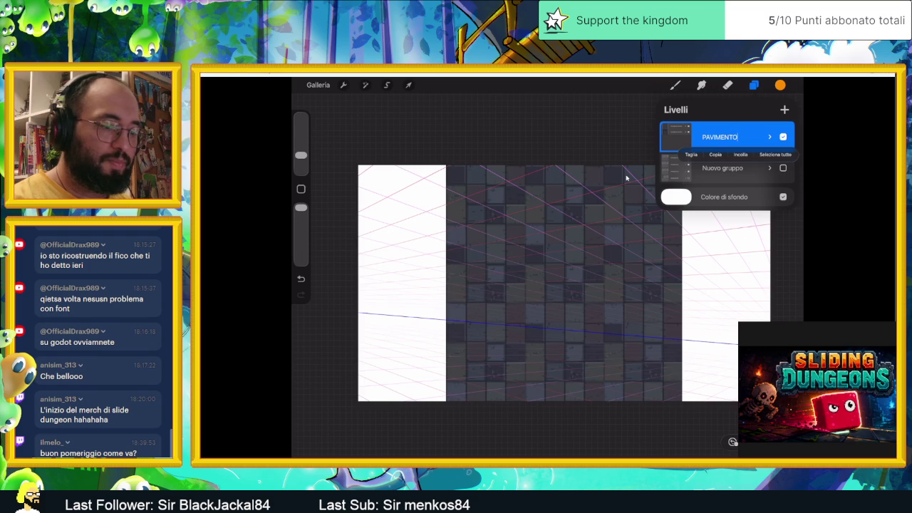
pyautogui.press('Return')
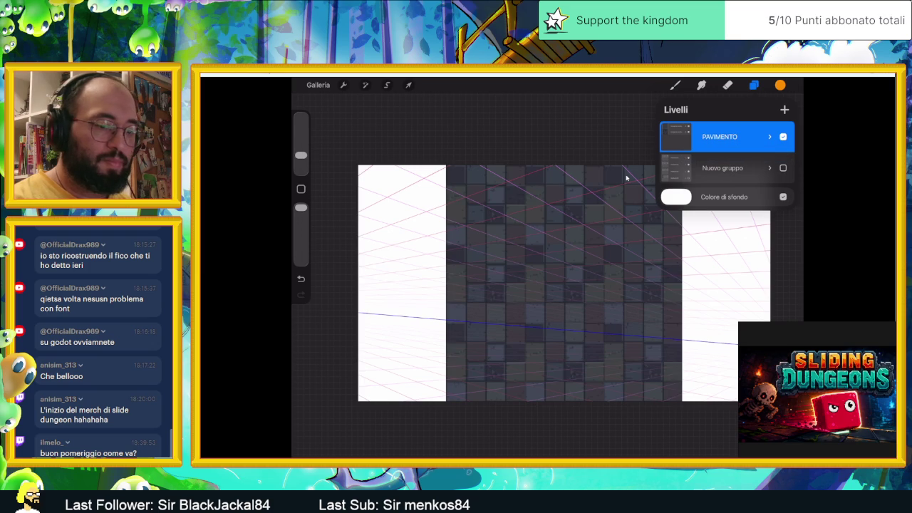
# Duplicate the PAVIMENTO group and hide the copy
pyautogui.moveTo(755, 136); pyautogui.dragTo(684, 136)
pyautogui.click(747, 136)
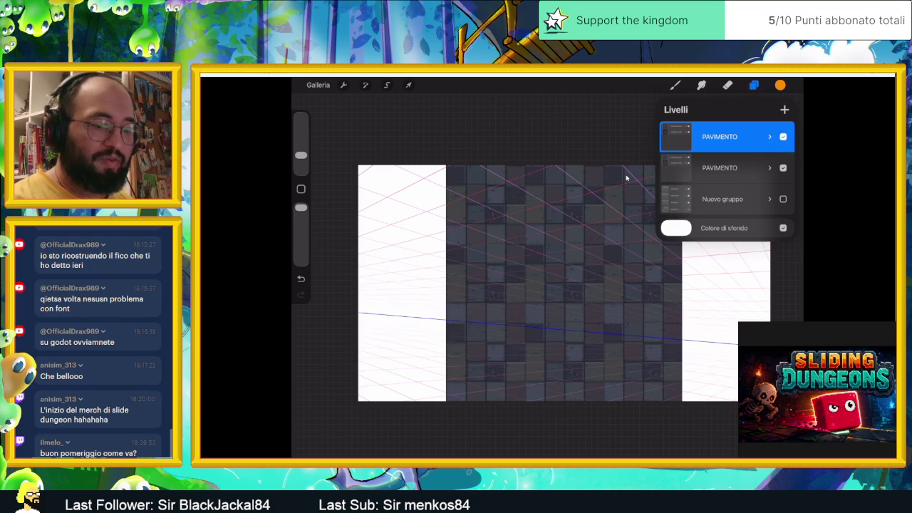
pyautogui.click(783, 168)
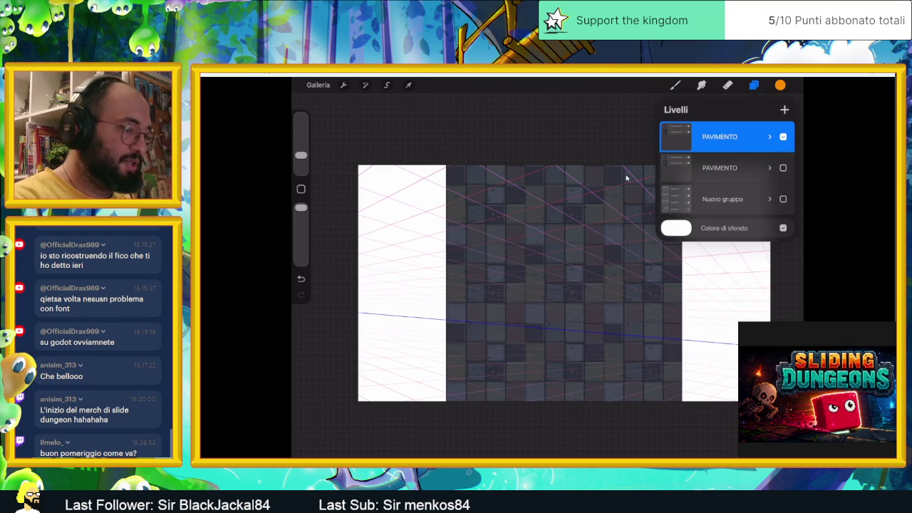
pyautogui.press('v')
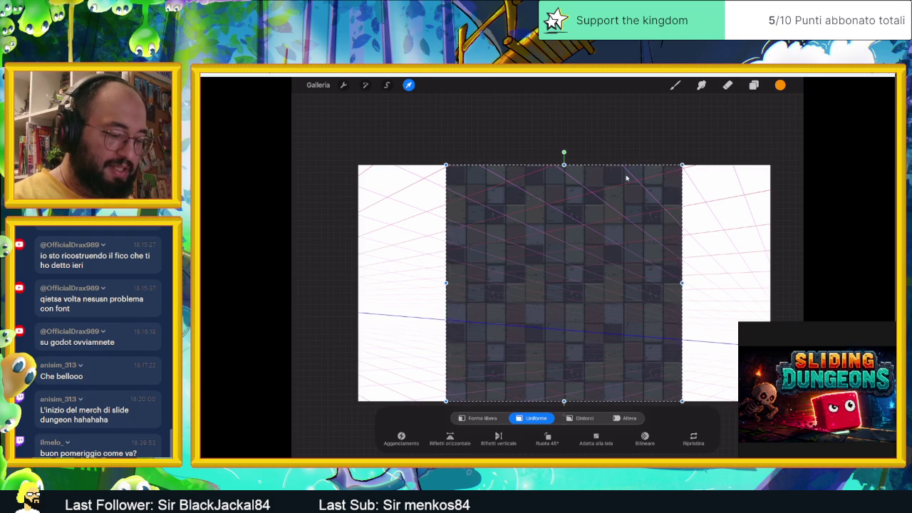
# Switch Transform to Distort and drag the corners to skew the tiles into a receding floor strip
pyautogui.click(579, 418)
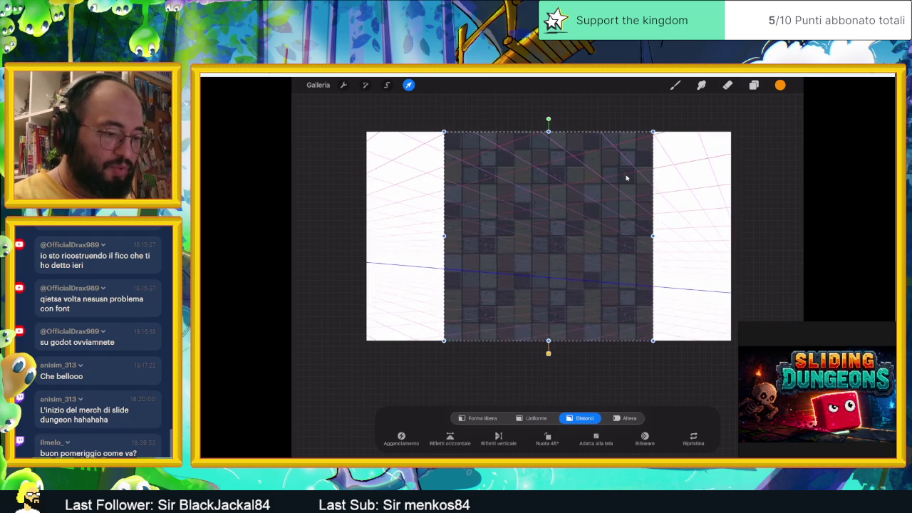
pyautogui.moveTo(652, 131); pyautogui.dragTo(717, 312)
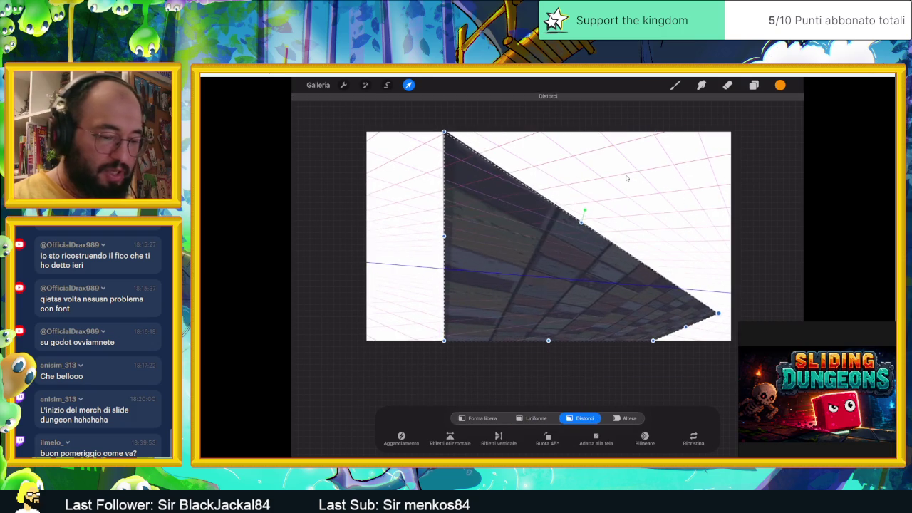
pyautogui.moveTo(652, 339); pyautogui.dragTo(720, 375)
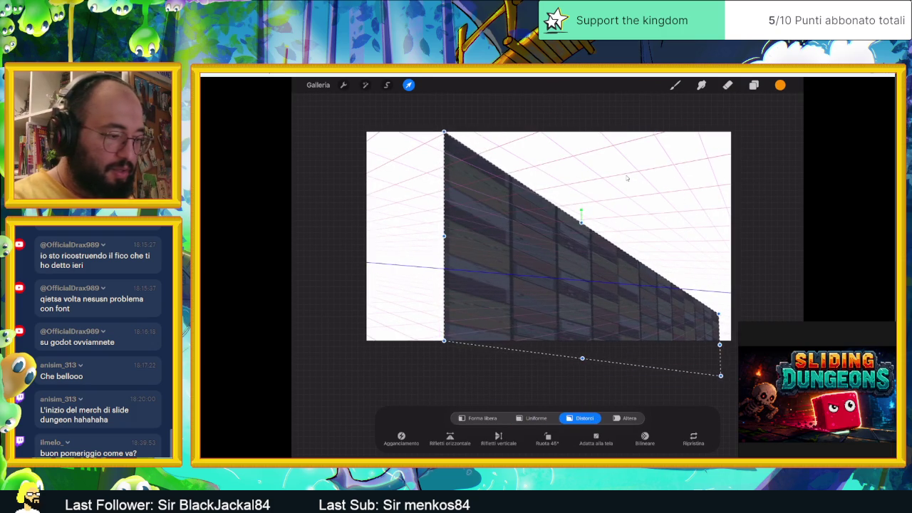
pyautogui.moveTo(444, 131)
pyautogui.mouseDown()
pyautogui.moveTo(610, 316)
pyautogui.moveTo(623, 311)
pyautogui.moveTo(615, 308)
pyautogui.mouseUp()
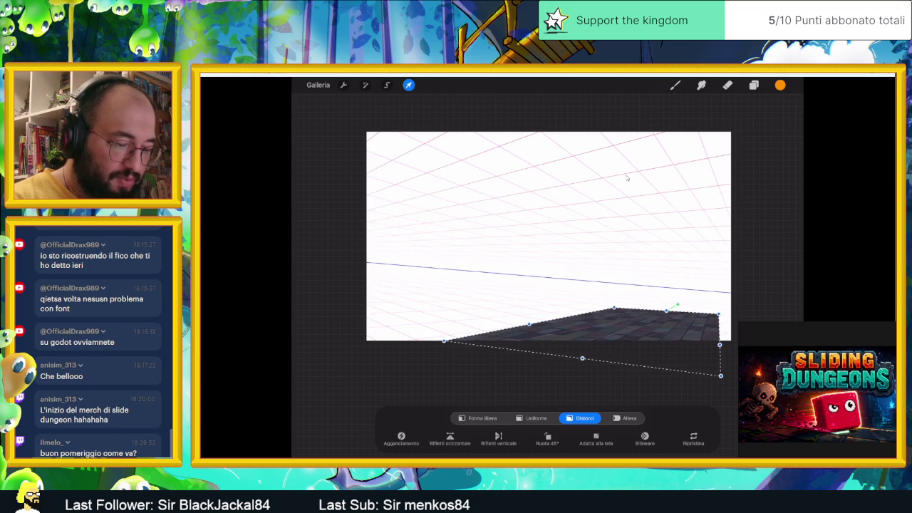
pyautogui.moveTo(718, 314); pyautogui.dragTo(753, 324)
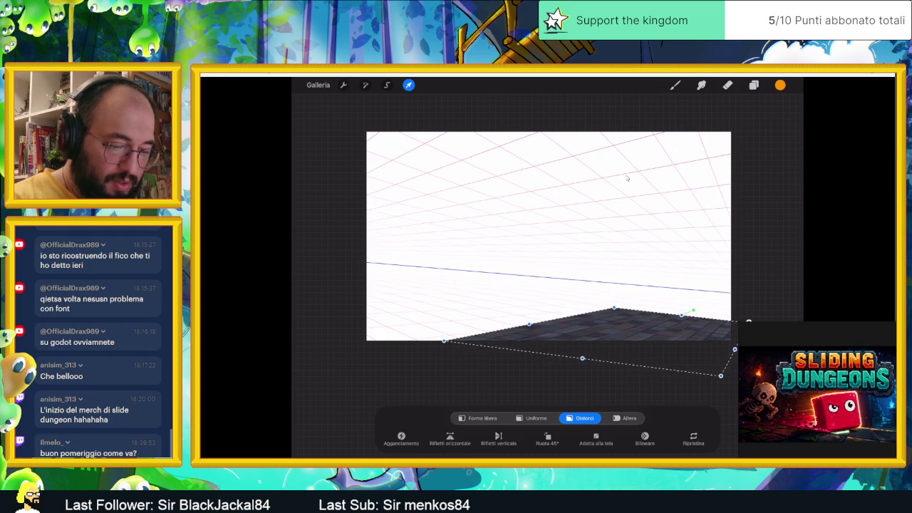
pyautogui.moveTo(720, 375)
pyautogui.mouseDown()
pyautogui.moveTo(712, 359)
pyautogui.moveTo(705, 378)
pyautogui.mouseUp()
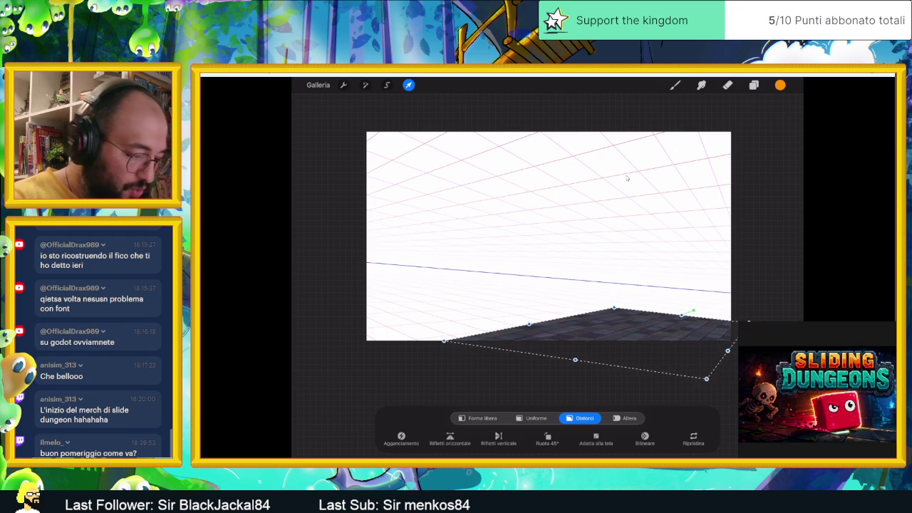
pyautogui.moveTo(444, 341); pyautogui.dragTo(355, 330)
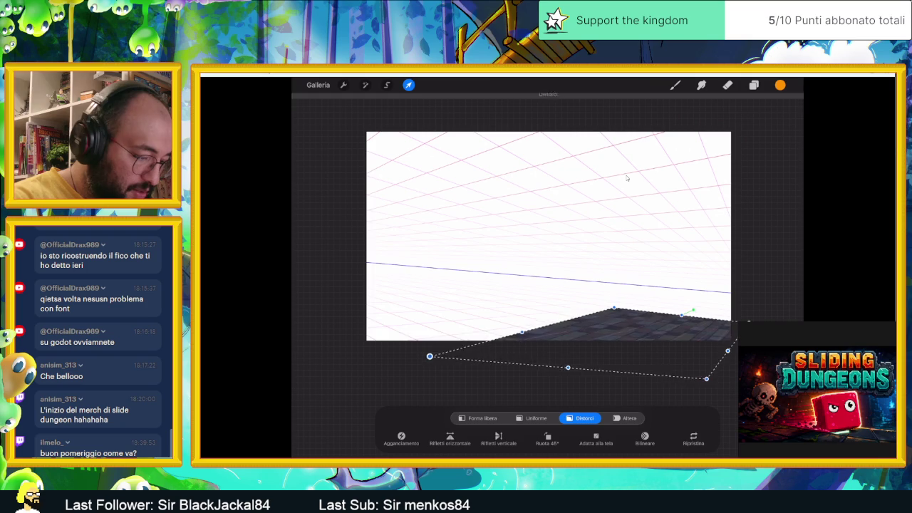
pyautogui.moveTo(355, 330); pyautogui.dragTo(376, 344)
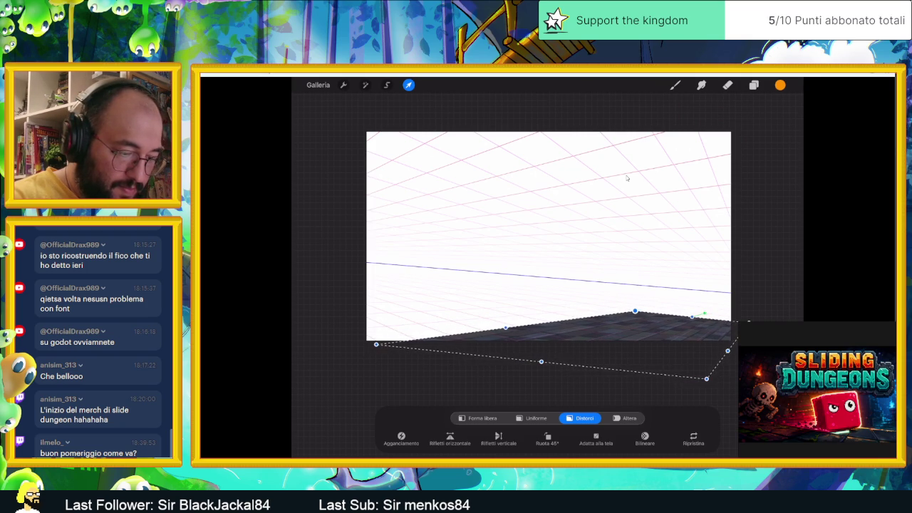
# Refine the corners to widen the floor strip along the bottom of the grid
pyautogui.scroll(-3, 627, 178)
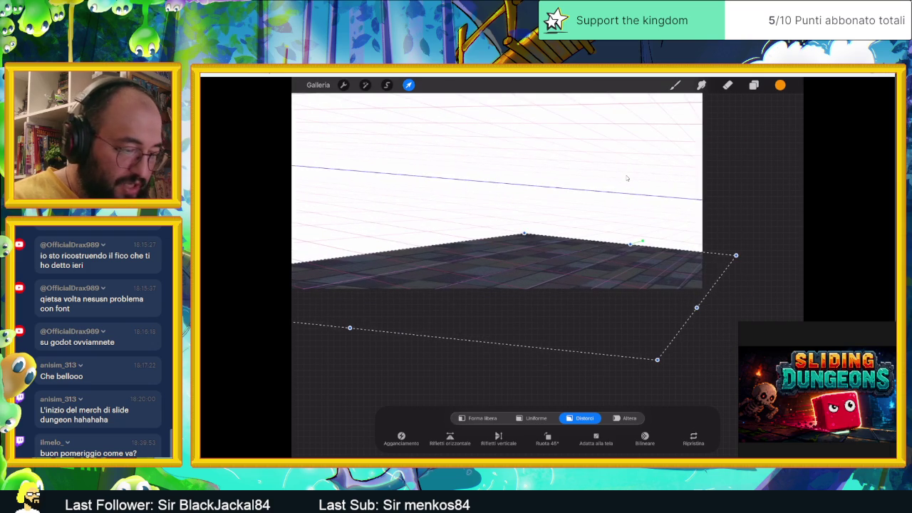
pyautogui.moveTo(736, 255)
pyautogui.mouseDown()
pyautogui.moveTo(714, 260)
pyautogui.moveTo(723, 259)
pyautogui.mouseUp()
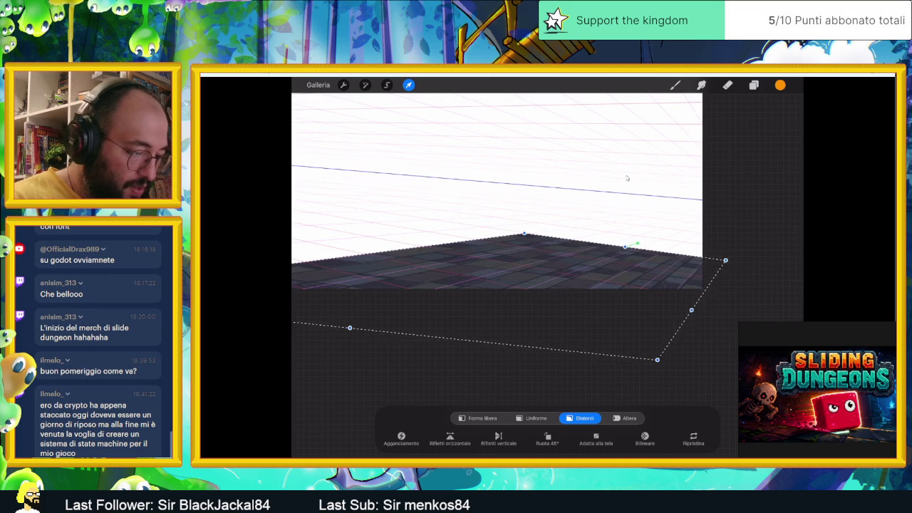
pyautogui.moveTo(350, 328); pyautogui.dragTo(430, 307)
pyautogui.moveTo(751, 261); pyautogui.dragTo(764, 245)
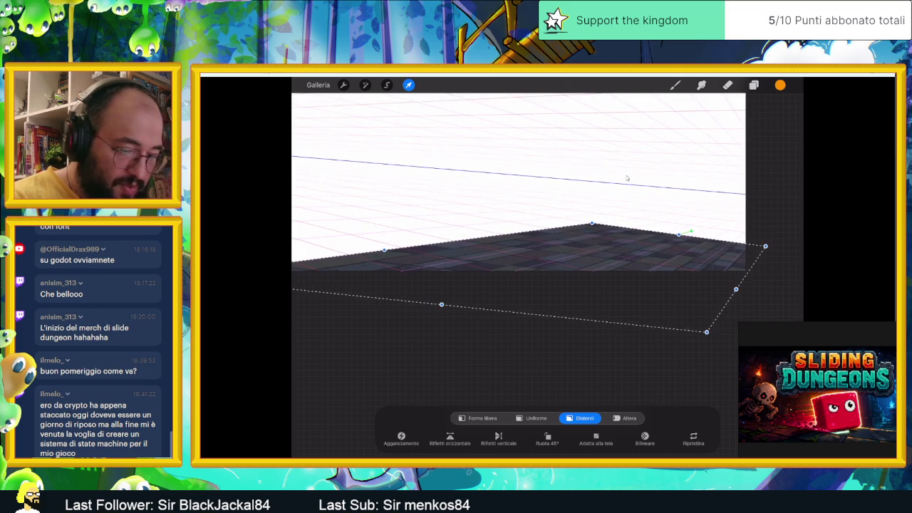
pyautogui.moveTo(706, 331)
pyautogui.mouseDown()
pyautogui.moveTo(628, 402)
pyautogui.moveTo(616, 443)
pyautogui.moveTo(641, 388)
pyautogui.mouseUp()
pyautogui.moveTo(292, 309); pyautogui.dragTo(366, 272)
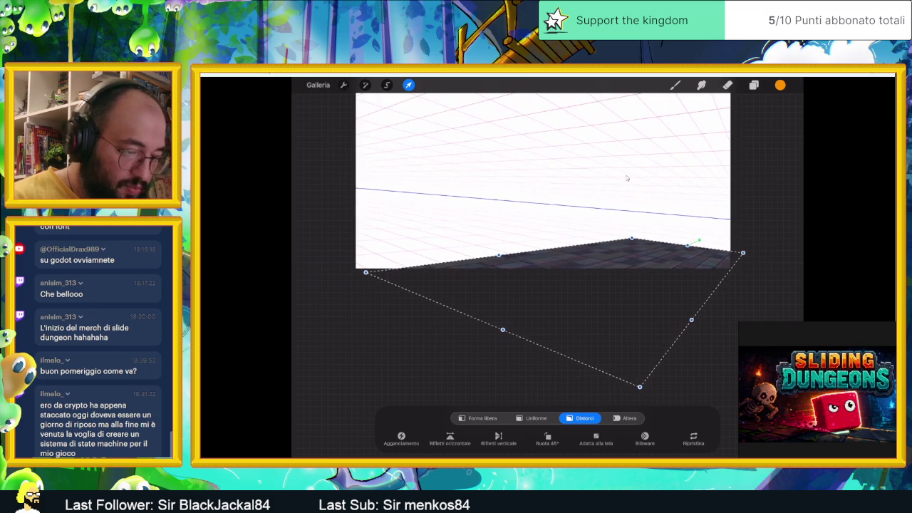
pyautogui.moveTo(638, 387)
pyautogui.mouseDown()
pyautogui.moveTo(598, 424)
pyautogui.moveTo(617, 438)
pyautogui.mouseUp()
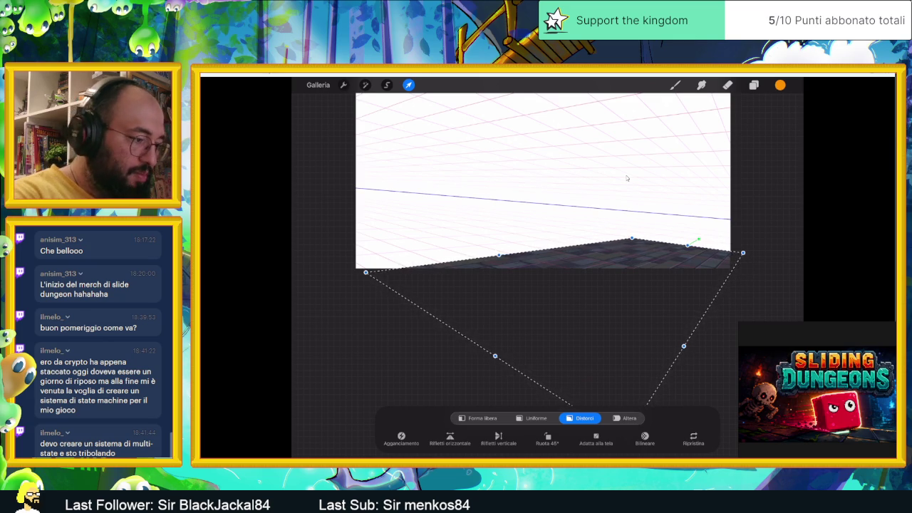
# Commit the perspective distortion of the PAVIMENTO floor
pyautogui.press('e')
pyautogui.scroll(3, 627, 178)
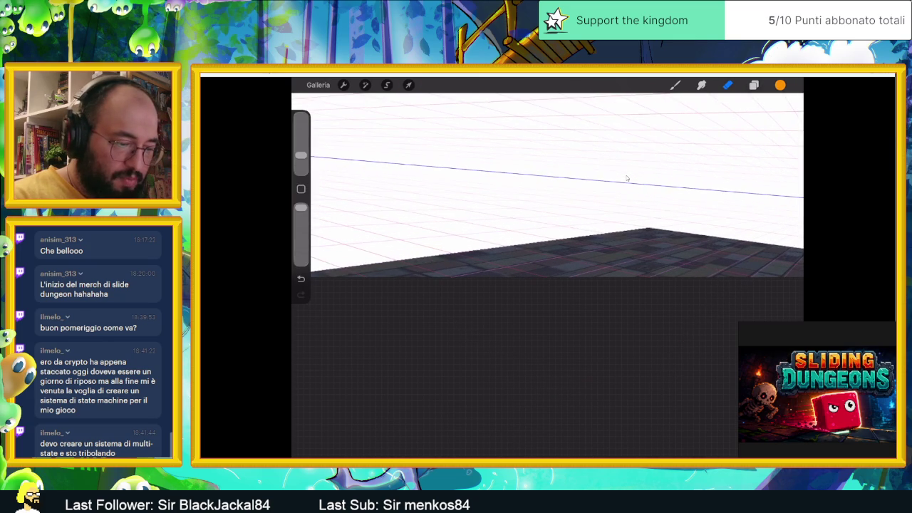
pyautogui.scroll(-3, 627, 178)
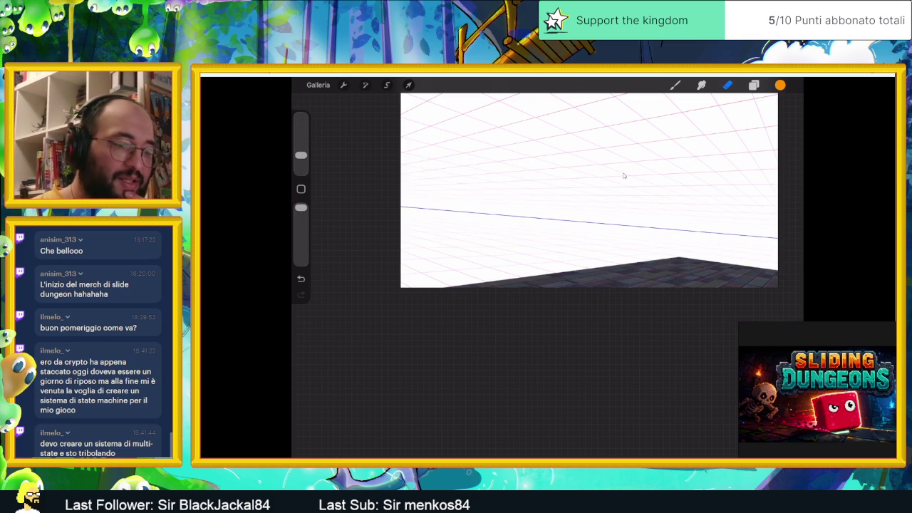
# Duplicate the second PAVIMENTO layer in the Layers panel
pyautogui.press('l')
pyautogui.moveTo(748, 167); pyautogui.dragTo(683, 167)
pyautogui.click(737, 168)
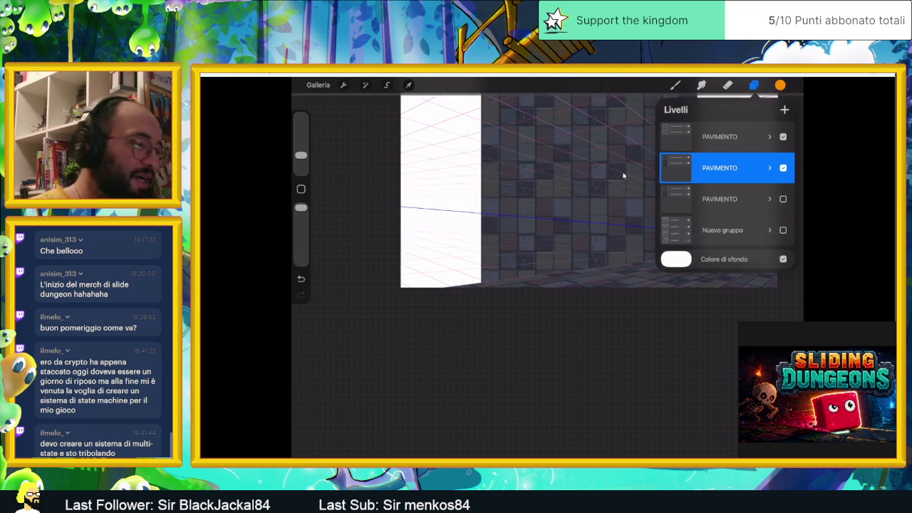
# Distort the copied tile layer, shearing and flattening it into a receding floor strip
pyautogui.press('v')
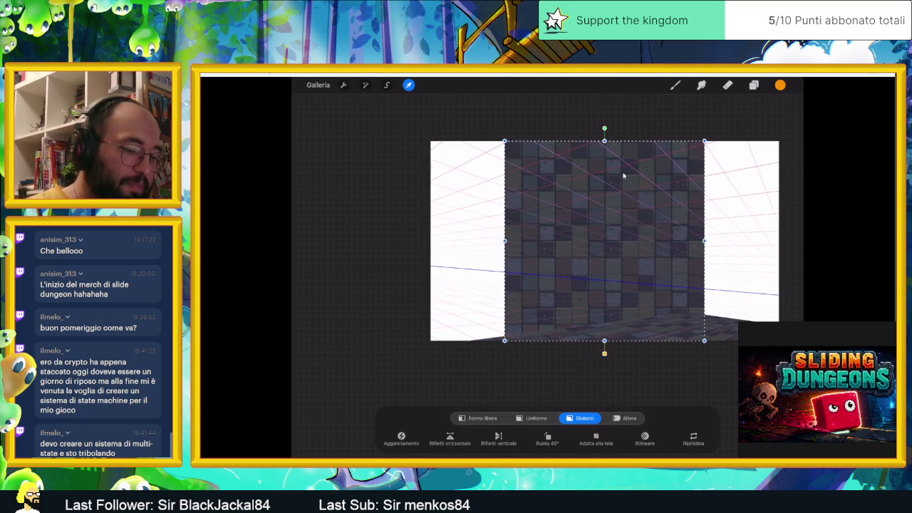
pyautogui.moveTo(604, 341); pyautogui.dragTo(433, 350)
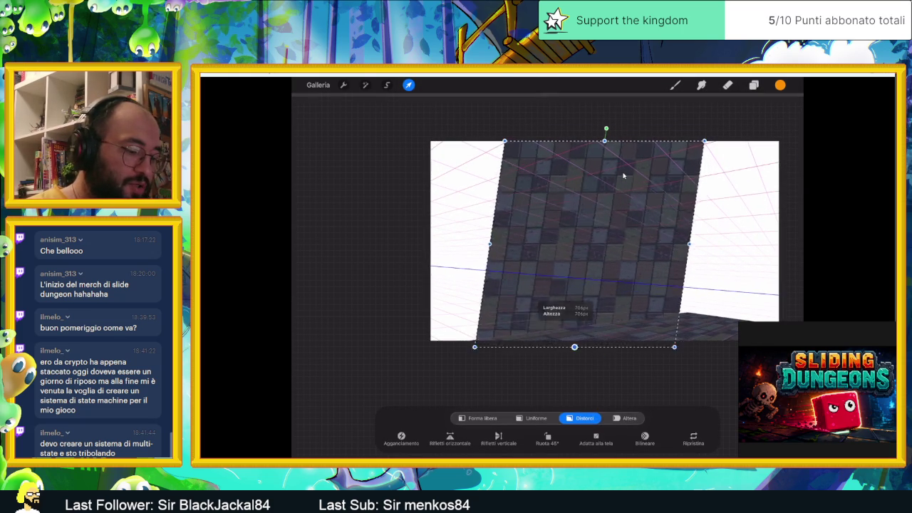
pyautogui.moveTo(703, 141); pyautogui.dragTo(684, 312)
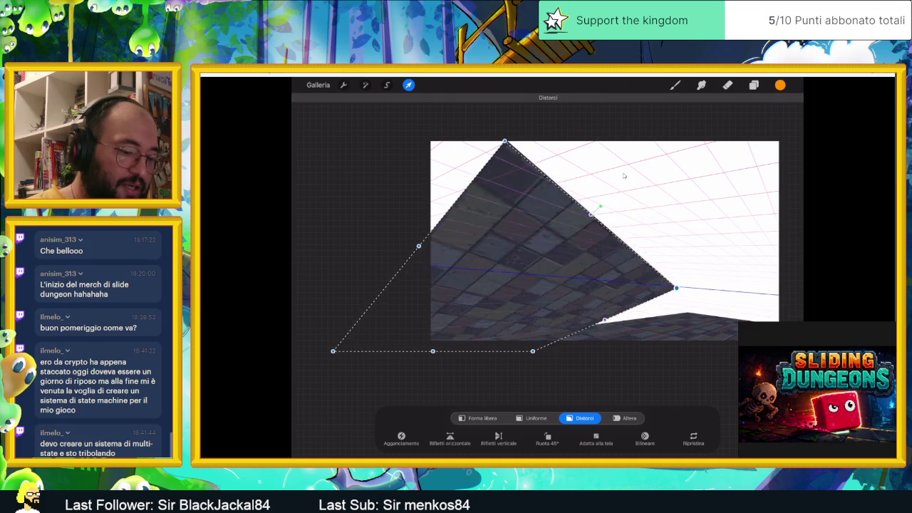
pyautogui.scroll(5, 577, 352)
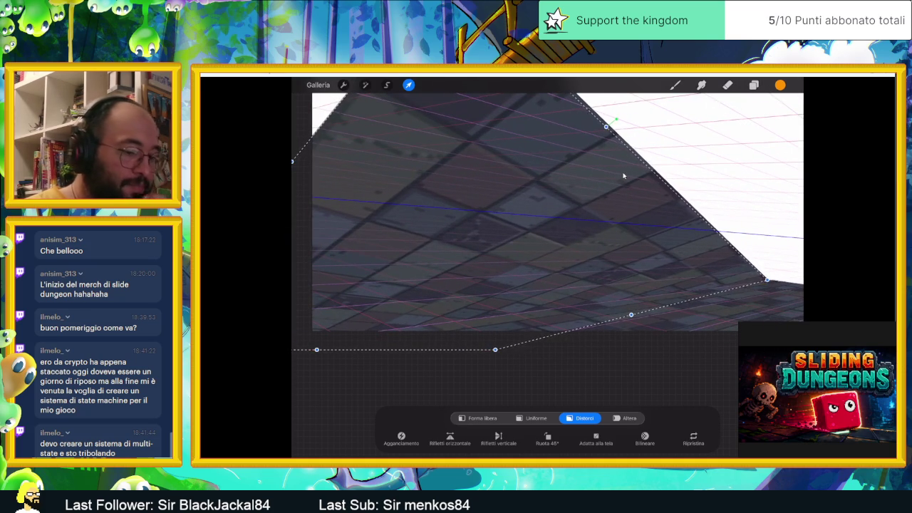
pyautogui.scroll(-4, 623, 175)
pyautogui.moveTo(556, 99); pyautogui.dragTo(592, 290)
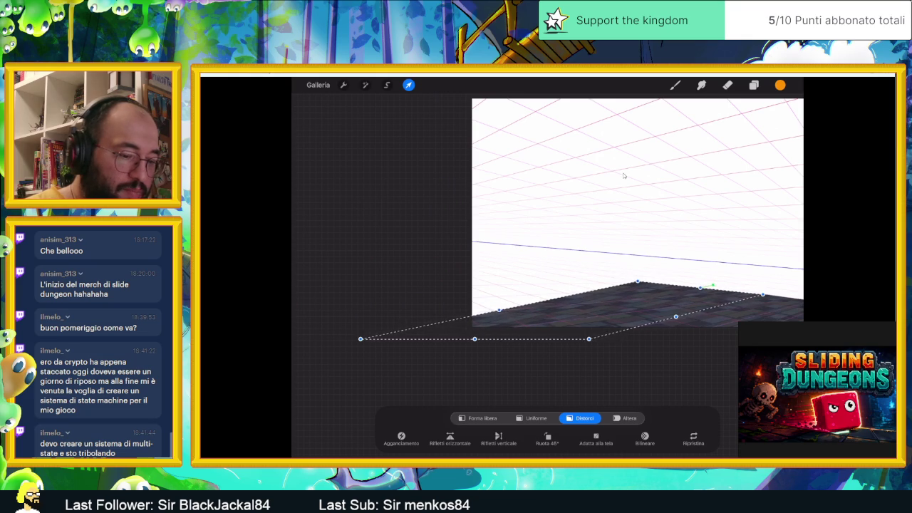
pyautogui.moveTo(640, 282); pyautogui.dragTo(668, 285)
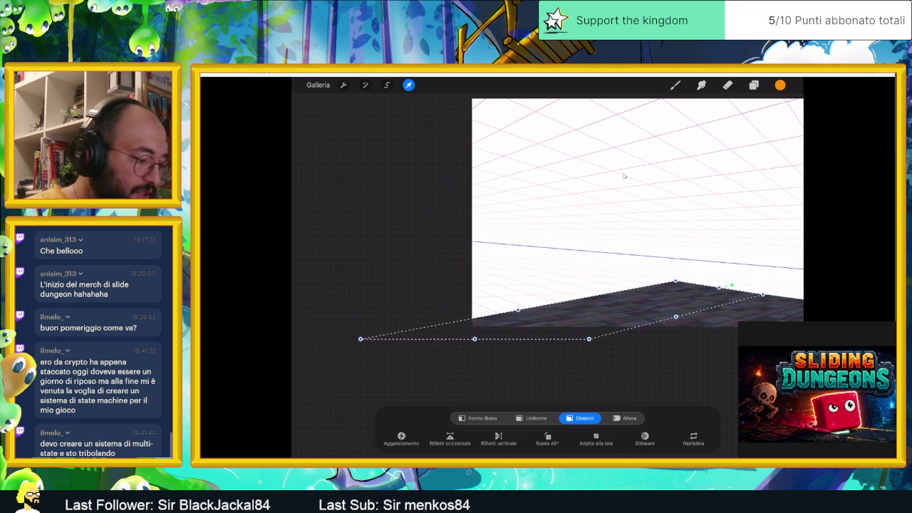
pyautogui.moveTo(361, 339)
pyautogui.mouseDown()
pyautogui.moveTo(342, 279)
pyautogui.moveTo(348, 285)
pyautogui.moveTo(339, 286)
pyautogui.mouseUp()
# Stretch the floor strip further left, refine its corners, and commit the distortion
pyautogui.moveTo(588, 339); pyautogui.dragTo(465, 347)
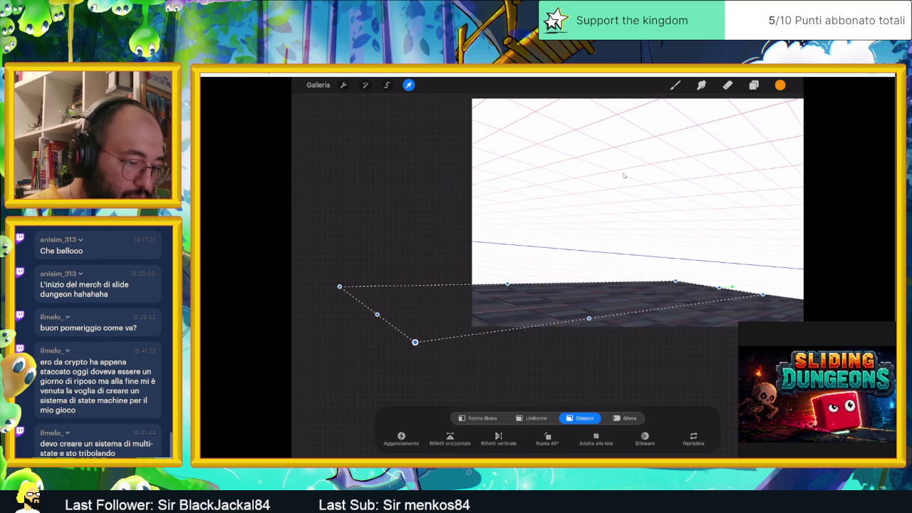
pyautogui.moveTo(413, 340); pyautogui.dragTo(304, 349)
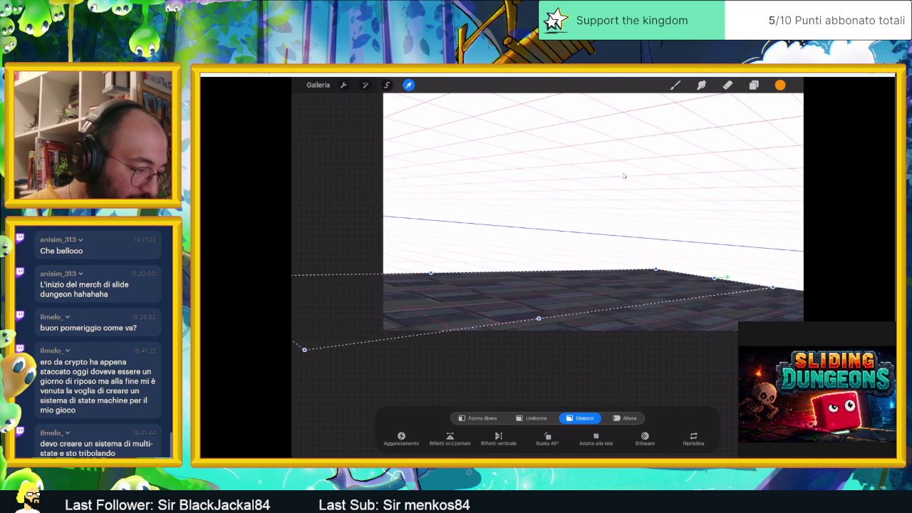
pyautogui.moveTo(304, 349)
pyautogui.mouseDown()
pyautogui.moveTo(415, 331)
pyautogui.moveTo(418, 322)
pyautogui.moveTo(378, 328)
pyautogui.mouseUp()
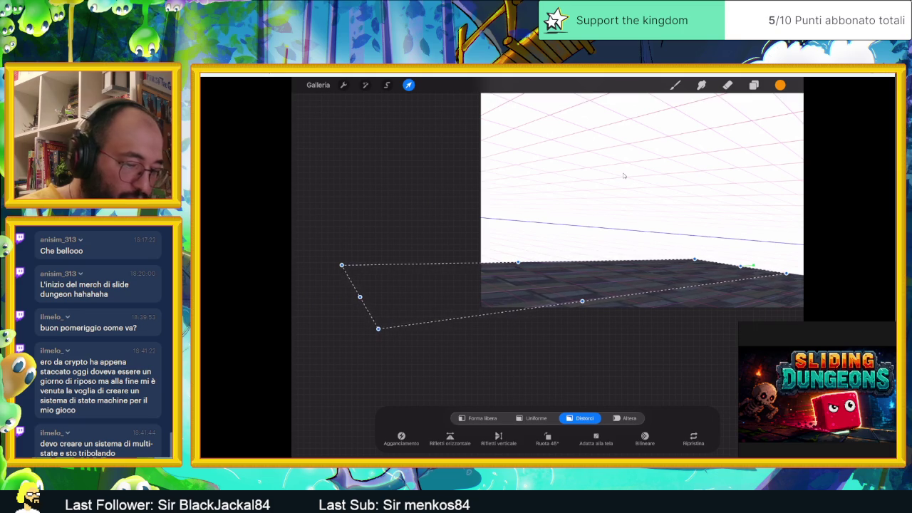
pyautogui.scroll(3, 623, 176)
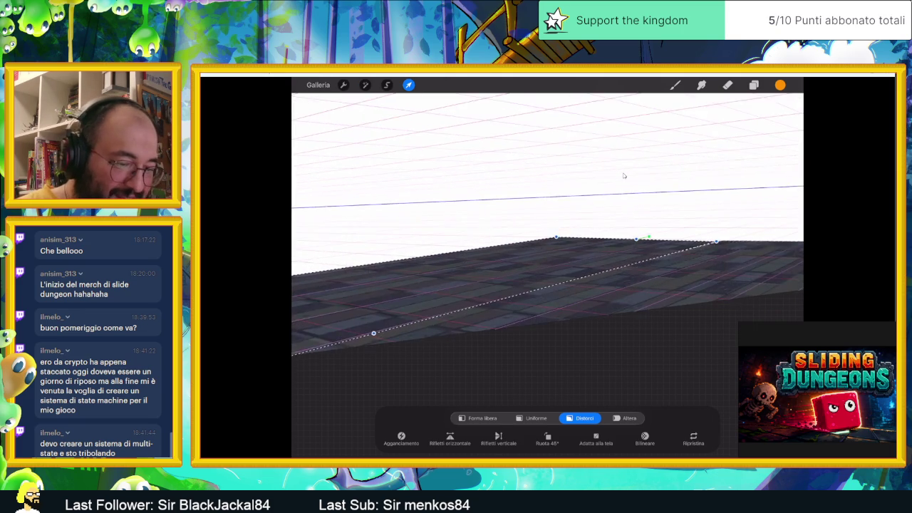
pyautogui.moveTo(719, 260); pyautogui.dragTo(733, 260)
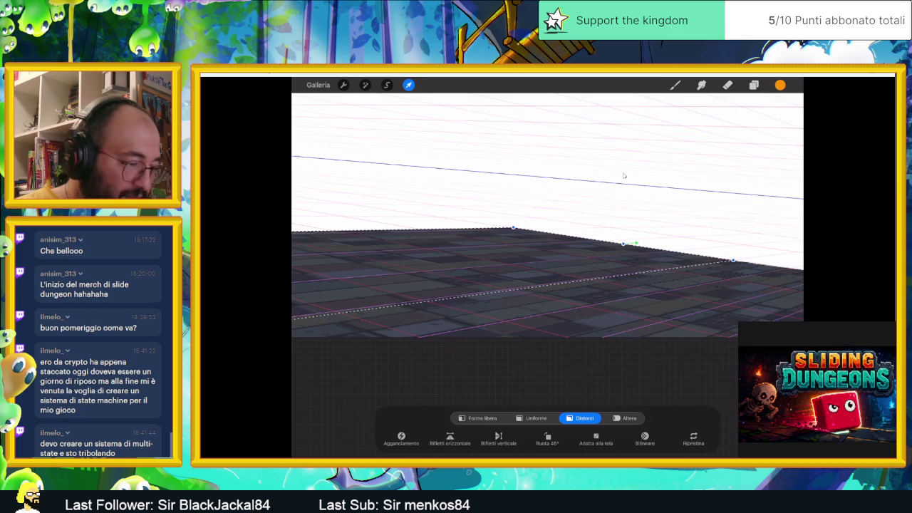
pyautogui.scroll(-3, 623, 176)
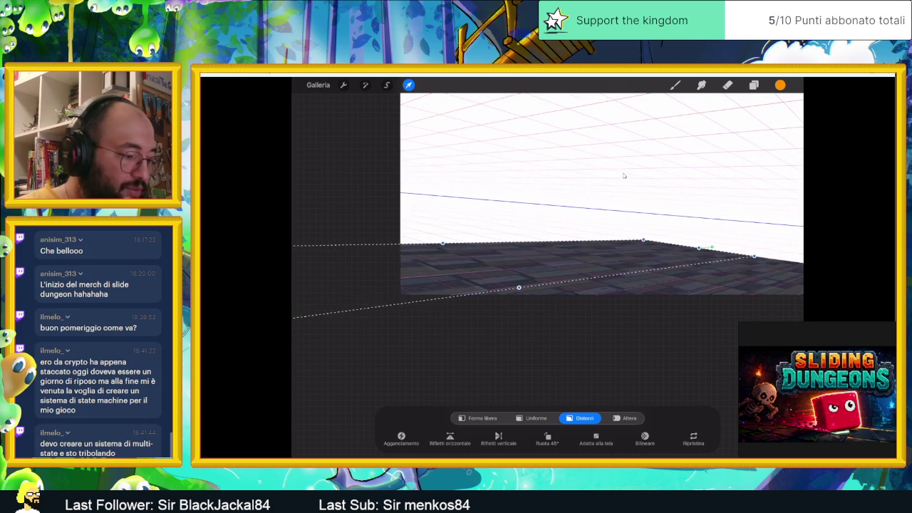
pyautogui.scroll(-2, 623, 175)
pyautogui.click(753, 85)
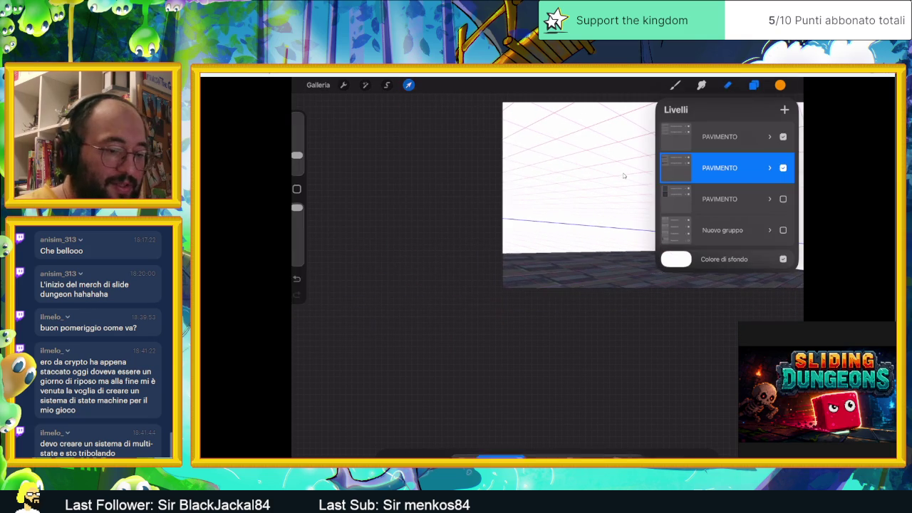
# Duplicate the PAVIMENTO layer and select the new copy
pyautogui.moveTo(755, 199); pyautogui.dragTo(712, 199)
pyautogui.click(716, 199)
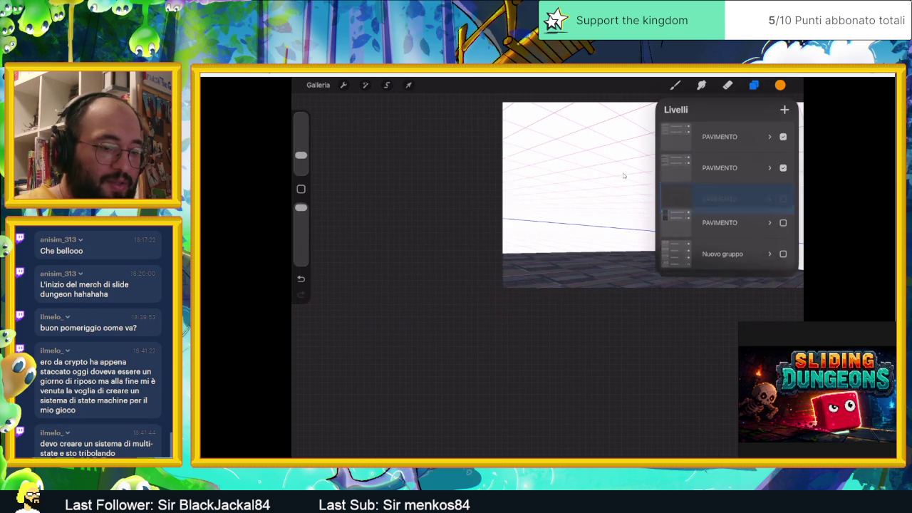
pyautogui.click(782, 199)
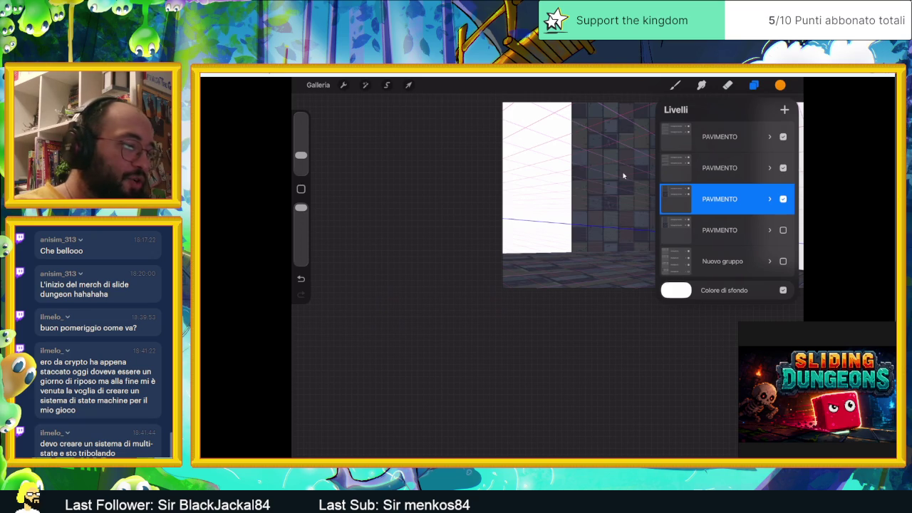
# Distort the copy, shrinking it and pulling its corners down into a floor piece
pyautogui.press('v')
pyautogui.moveTo(756, 102)
pyautogui.mouseDown()
pyautogui.moveTo(690, 148)
pyautogui.moveTo(662, 255)
pyautogui.mouseUp()
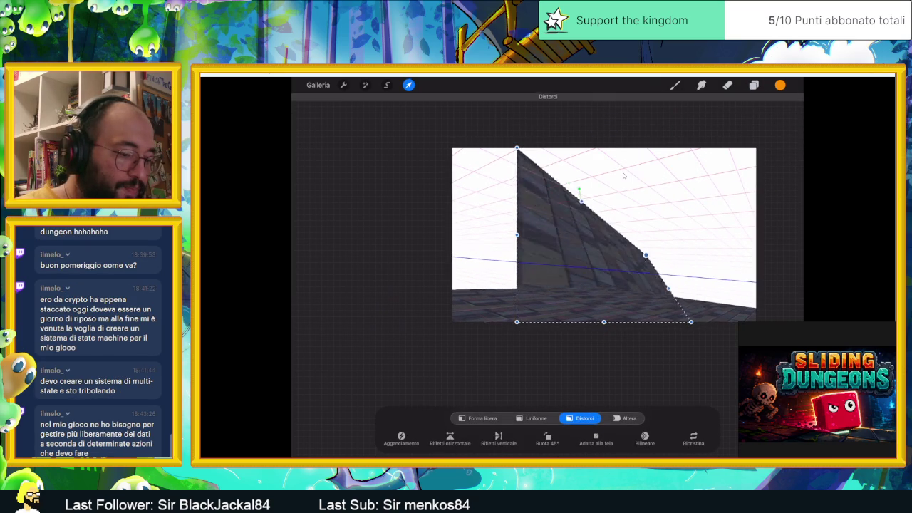
pyautogui.moveTo(516, 148); pyautogui.dragTo(514, 264)
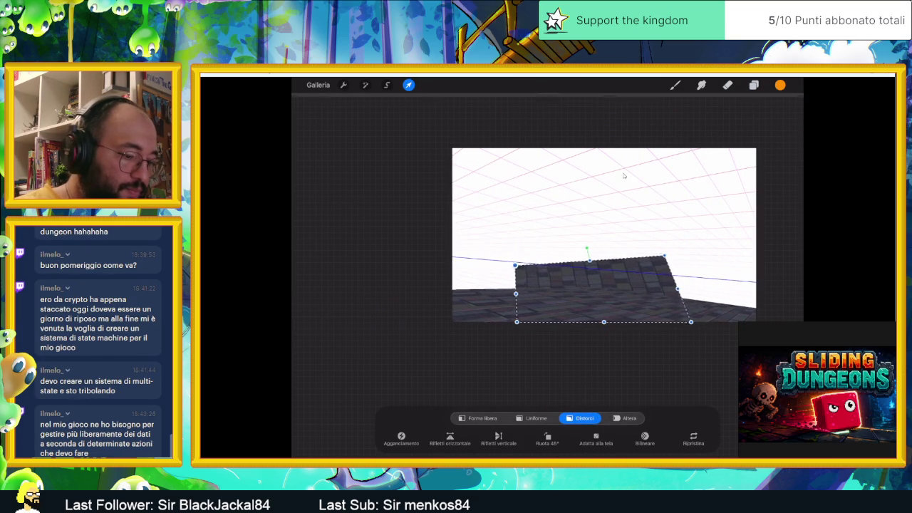
pyautogui.moveTo(516, 321)
pyautogui.mouseDown()
pyautogui.moveTo(480, 324)
pyautogui.moveTo(393, 304)
pyautogui.mouseUp()
pyautogui.moveTo(690, 322); pyautogui.dragTo(439, 332)
pyautogui.moveTo(393, 305)
pyautogui.mouseDown()
pyautogui.moveTo(372, 281)
pyautogui.moveTo(337, 283)
pyautogui.mouseUp()
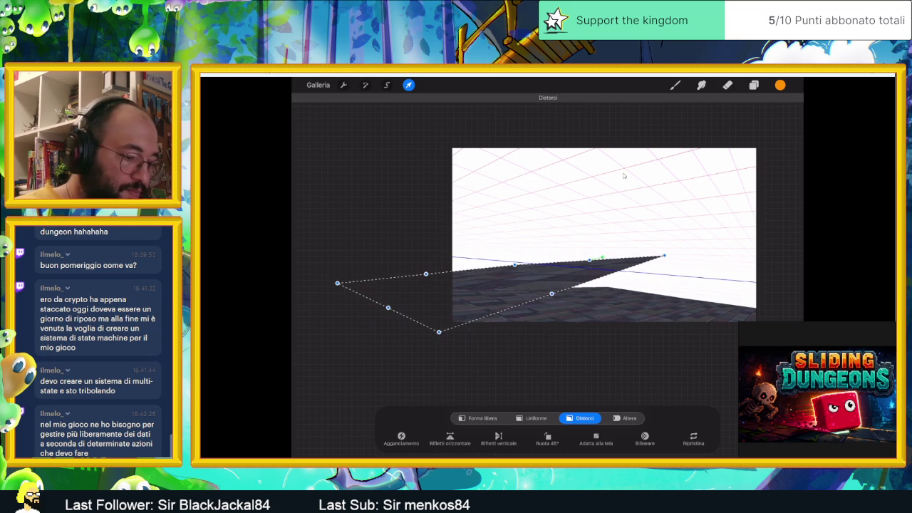
pyautogui.moveTo(662, 255); pyautogui.dragTo(604, 286)
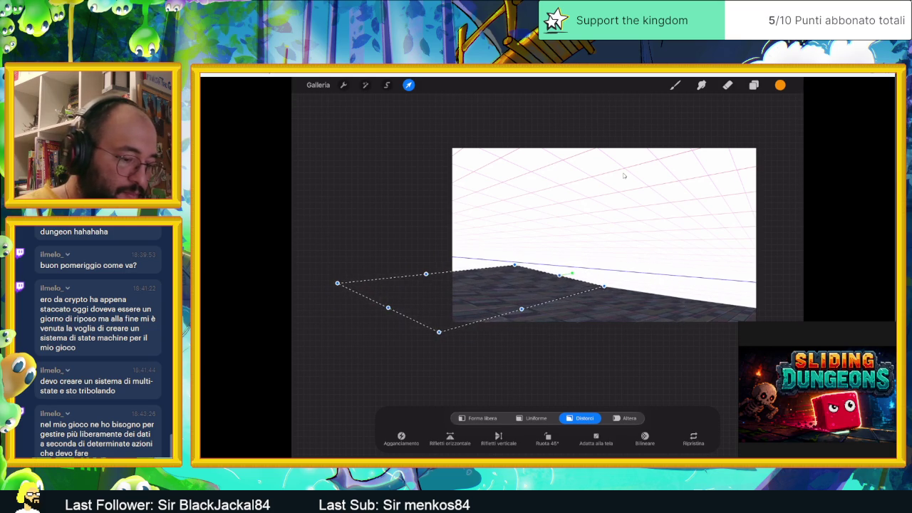
pyautogui.scroll(5, 547, 235)
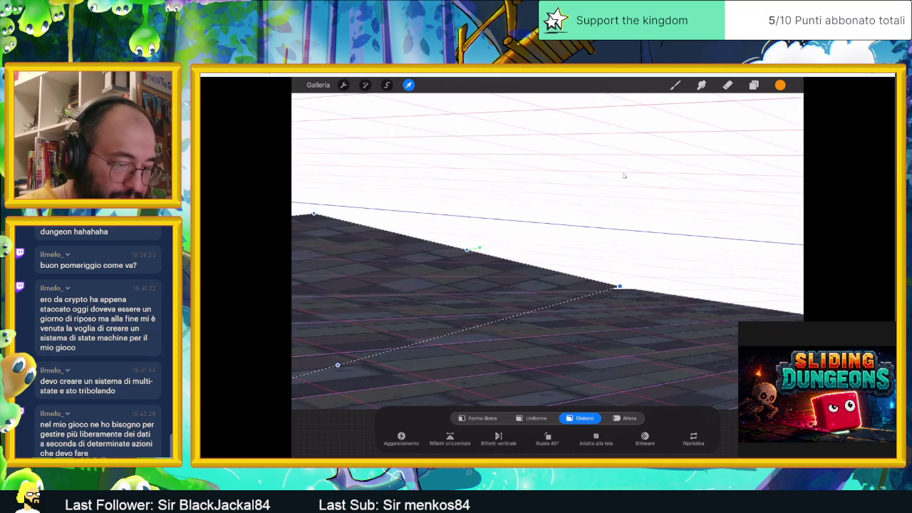
pyautogui.moveTo(618, 286); pyautogui.dragTo(634, 290)
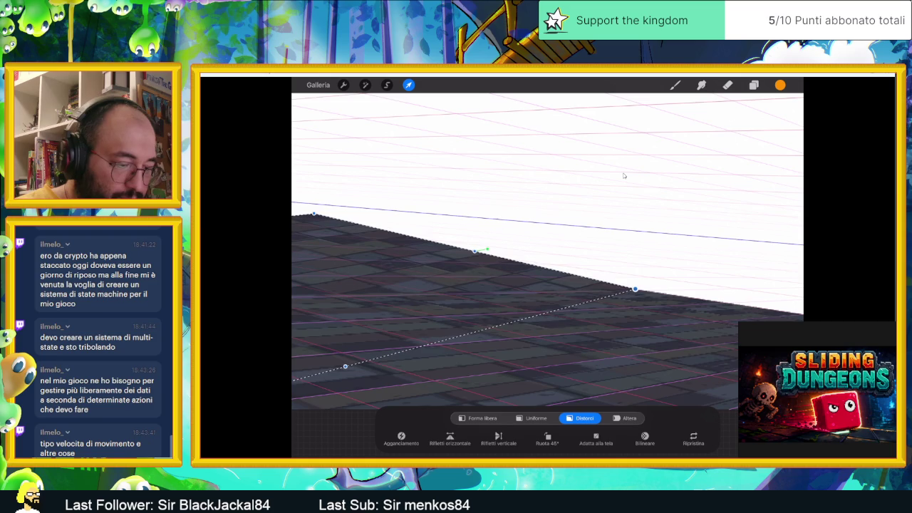
pyautogui.scroll(-3, 547, 235)
# Stretch the floor's left edge to the canvas's left side, flatten it, and commit the warp
pyautogui.moveTo(480, 218)
pyautogui.mouseDown()
pyautogui.moveTo(511, 255)
pyautogui.moveTo(537, 249)
pyautogui.moveTo(489, 241)
pyautogui.mouseUp()
pyautogui.moveTo(297, 380); pyautogui.dragTo(316, 228)
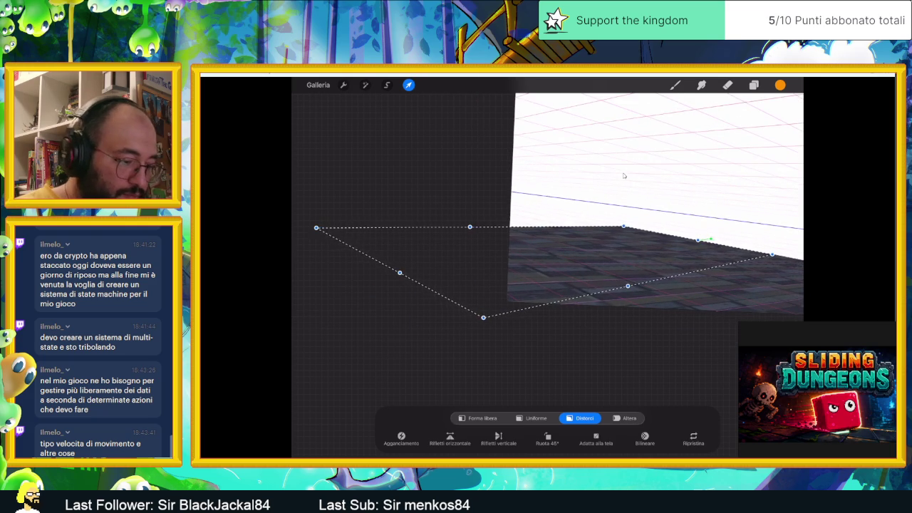
pyautogui.moveTo(483, 317)
pyautogui.mouseDown()
pyautogui.moveTo(444, 268)
pyautogui.moveTo(445, 247)
pyautogui.mouseUp()
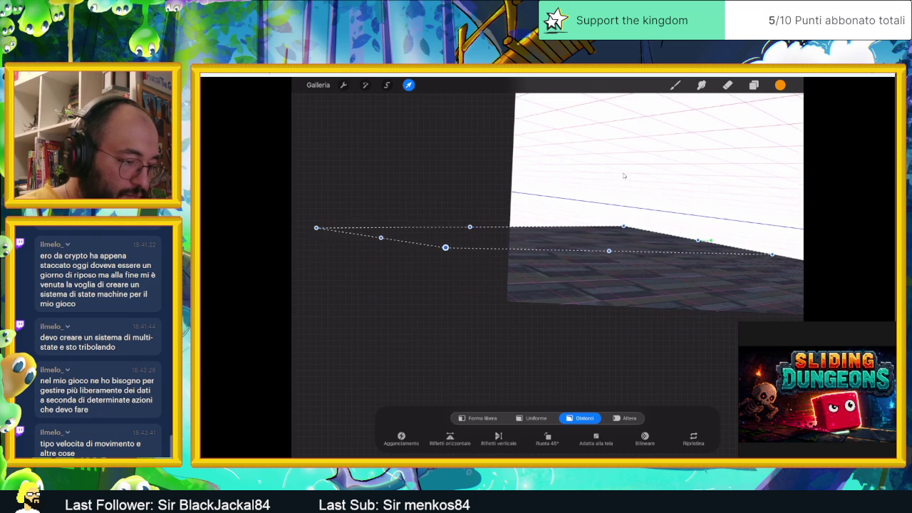
pyautogui.moveTo(316, 227)
pyautogui.mouseDown()
pyautogui.moveTo(407, 212)
pyautogui.moveTo(428, 228)
pyautogui.mouseUp()
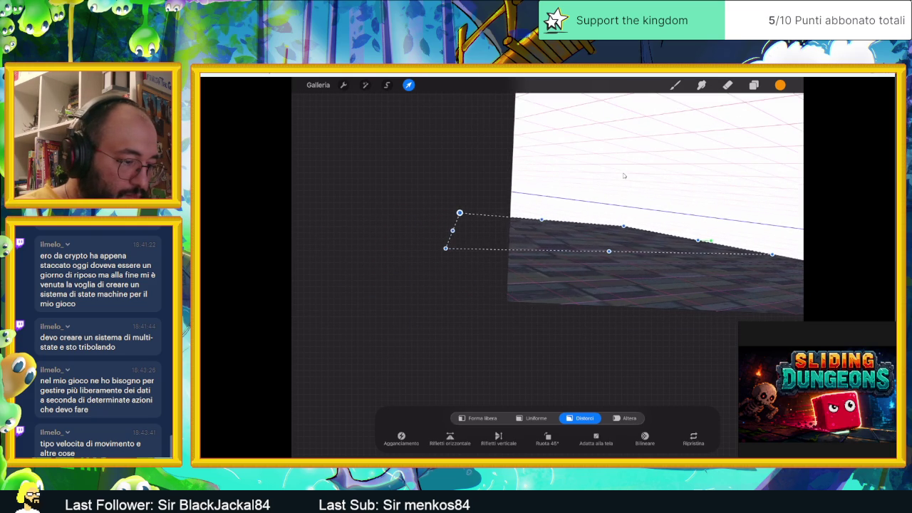
pyautogui.moveTo(443, 231)
pyautogui.mouseDown()
pyautogui.moveTo(334, 221)
pyautogui.moveTo(292, 251)
pyautogui.mouseUp()
pyautogui.moveTo(584, 275)
pyautogui.mouseDown()
pyautogui.moveTo(565, 279)
pyautogui.moveTo(633, 278)
pyautogui.mouseUp()
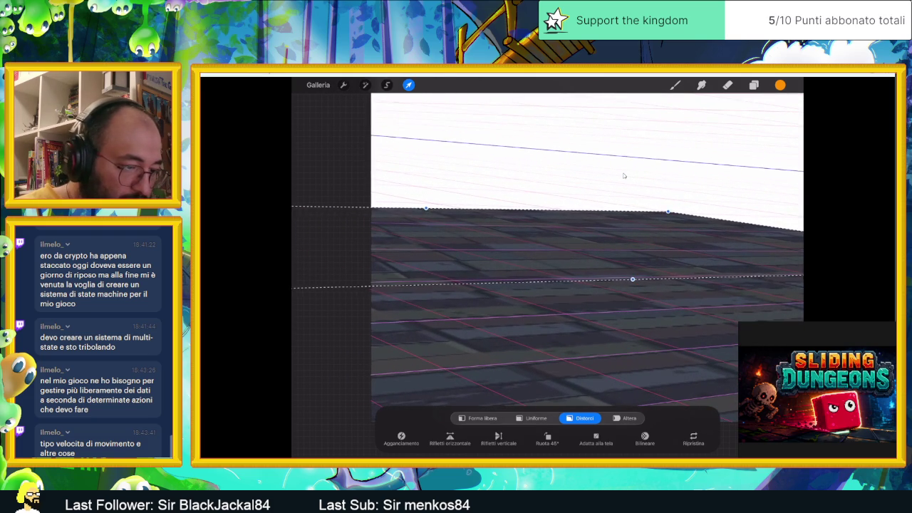
pyautogui.scroll(-2, 623, 176)
pyautogui.scroll(-3, 623, 176)
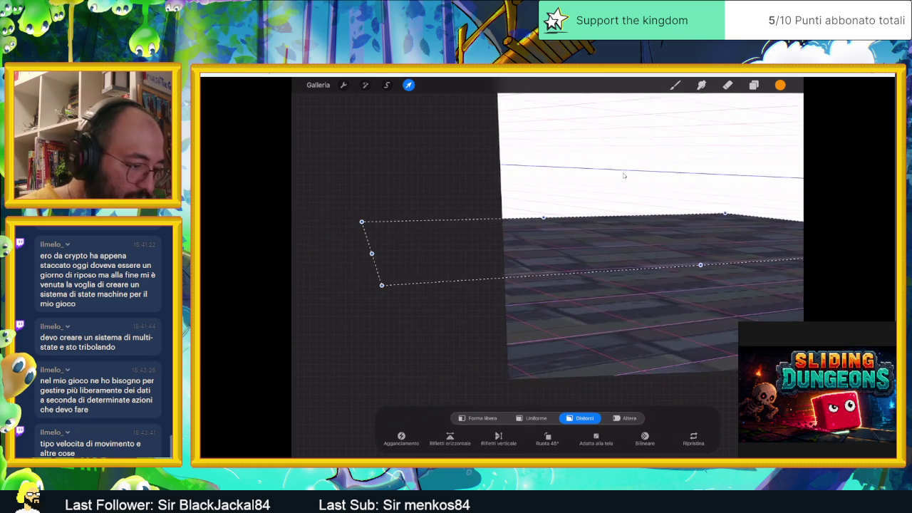
pyautogui.moveTo(362, 213)
pyautogui.mouseDown()
pyautogui.moveTo(303, 204)
pyautogui.moveTo(305, 213)
pyautogui.moveTo(301, 206)
pyautogui.mouseUp()
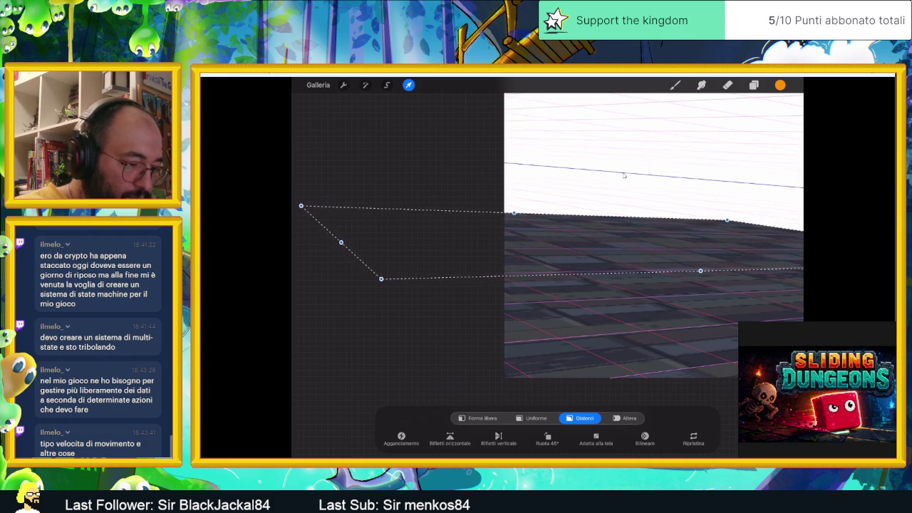
pyautogui.moveTo(381, 278); pyautogui.dragTo(443, 281)
pyautogui.click(408, 84)
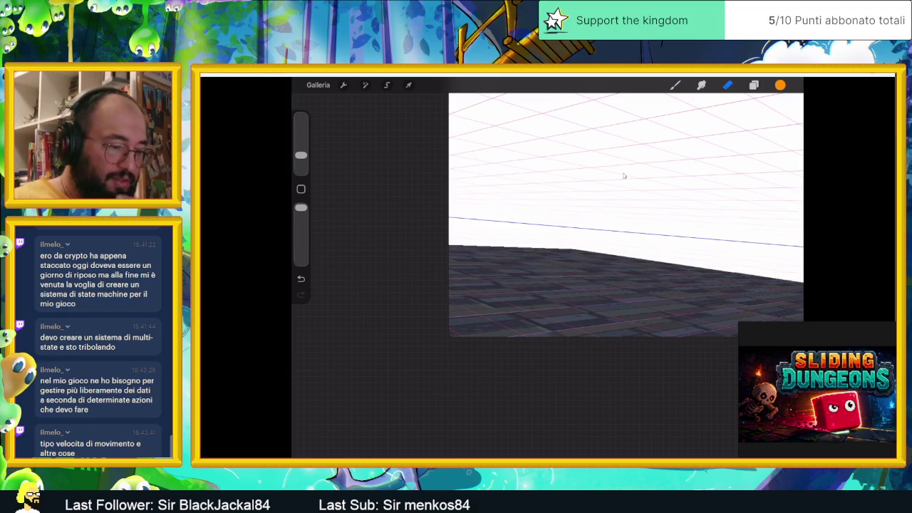
# Confirm the floor distortion, rotate and zoom the view, and show the four PAVIMENTO layers
pyautogui.click(727, 84)
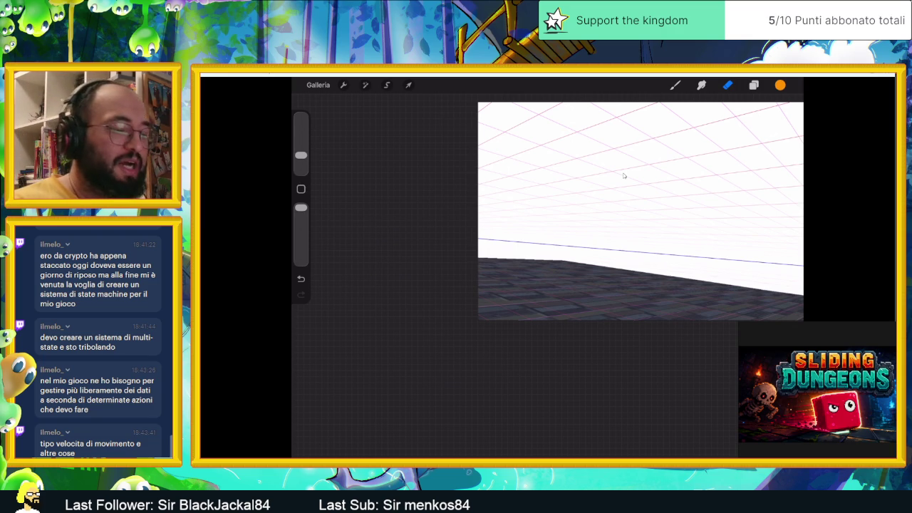
pyautogui.moveTo(623, 175); pyautogui.dragTo(589, 205)
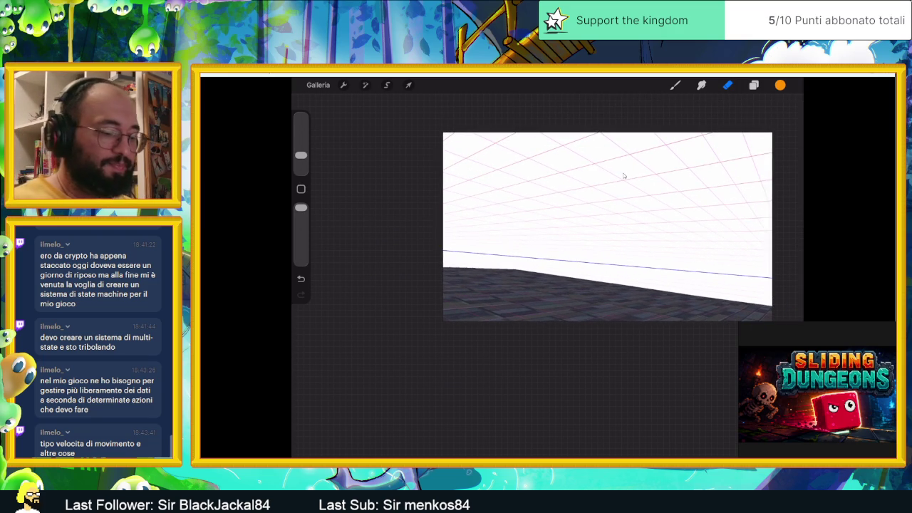
pyautogui.scroll(3, 623, 175)
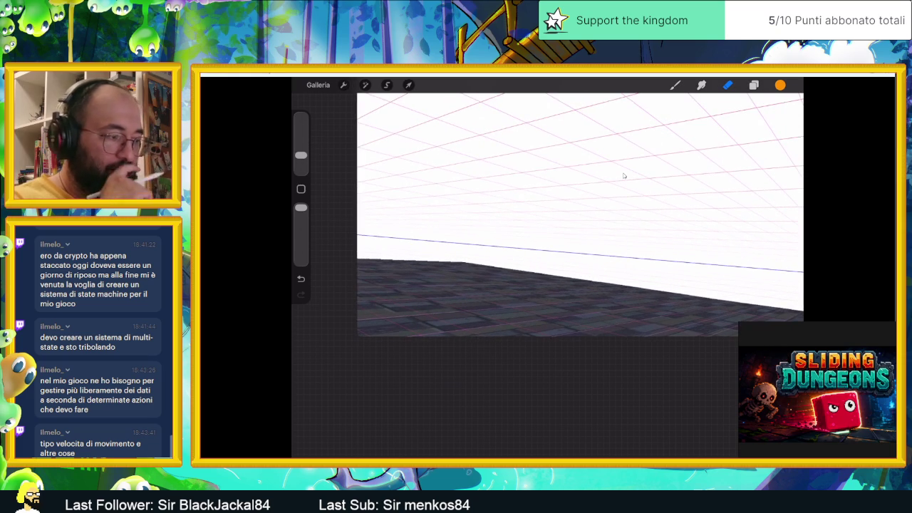
pyautogui.click(754, 84)
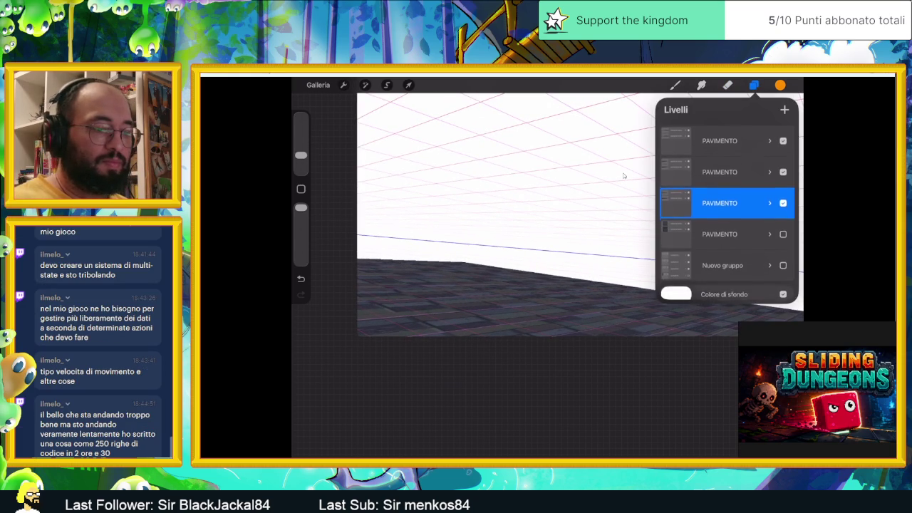
# Select the PAVIMENTO floor layers and combine them into a group
pyautogui.moveTo(705, 229); pyautogui.dragTo(744, 229)
pyautogui.moveTo(705, 167); pyautogui.dragTo(744, 167)
pyautogui.moveTo(719, 137); pyautogui.dragTo(736, 142)
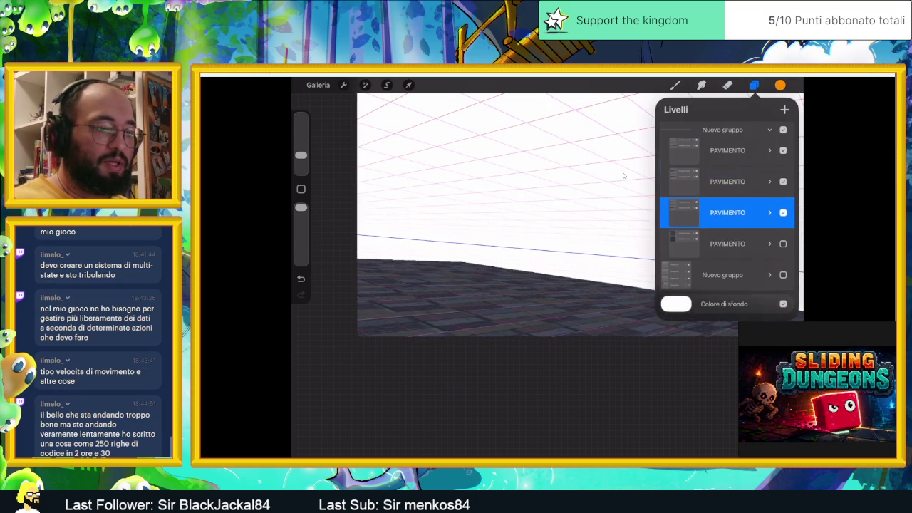
# Rename the new group to 'PAVIMENTO - FULL'
pyautogui.click(722, 130)
pyautogui.click(601, 107)
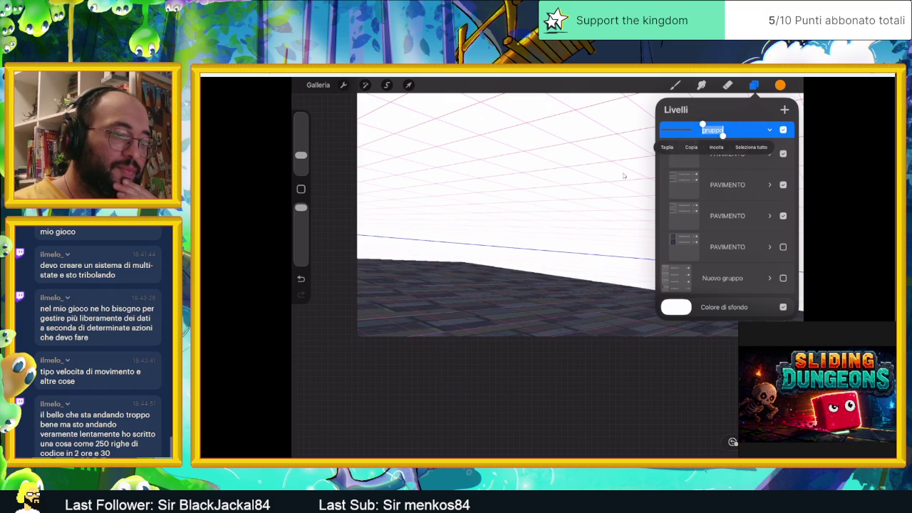
pyautogui.press('BackSpace')
pyautogui.click(704, 129)
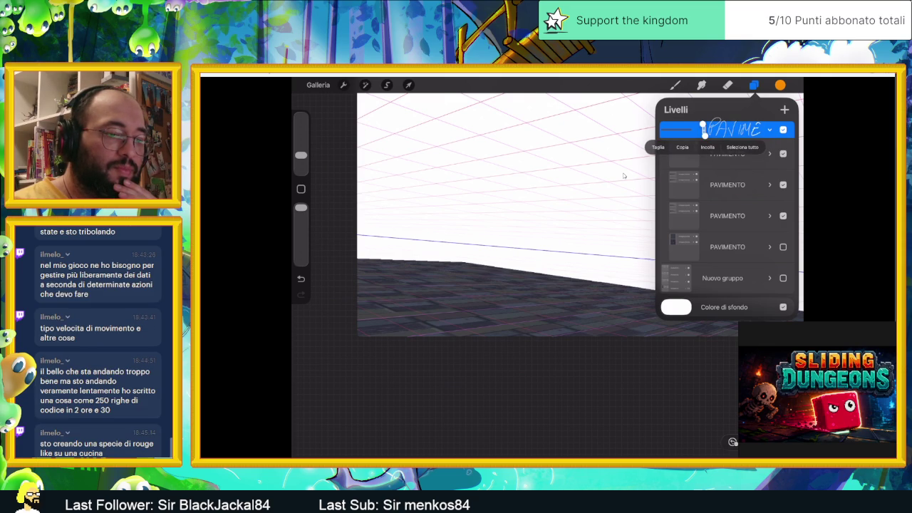
pyautogui.write('PAVIMENTO')
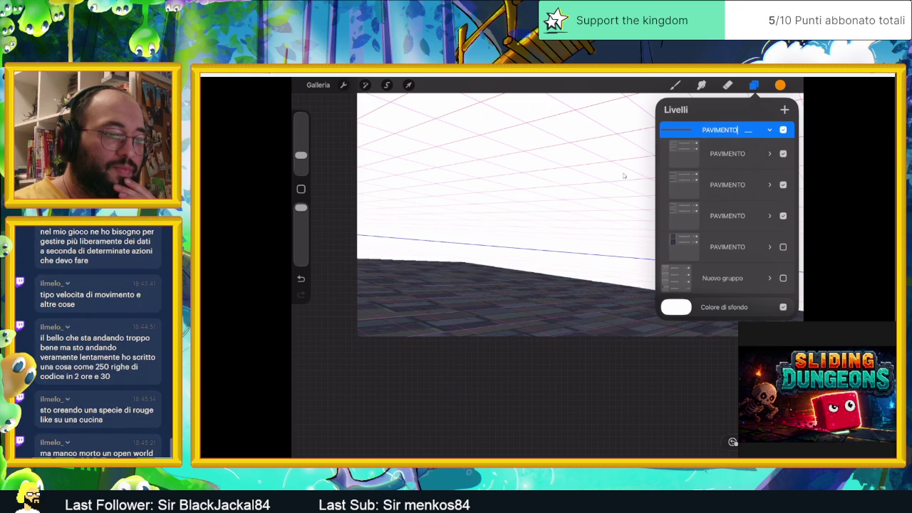
pyautogui.moveTo(754, 125); pyautogui.dragTo(761, 126)
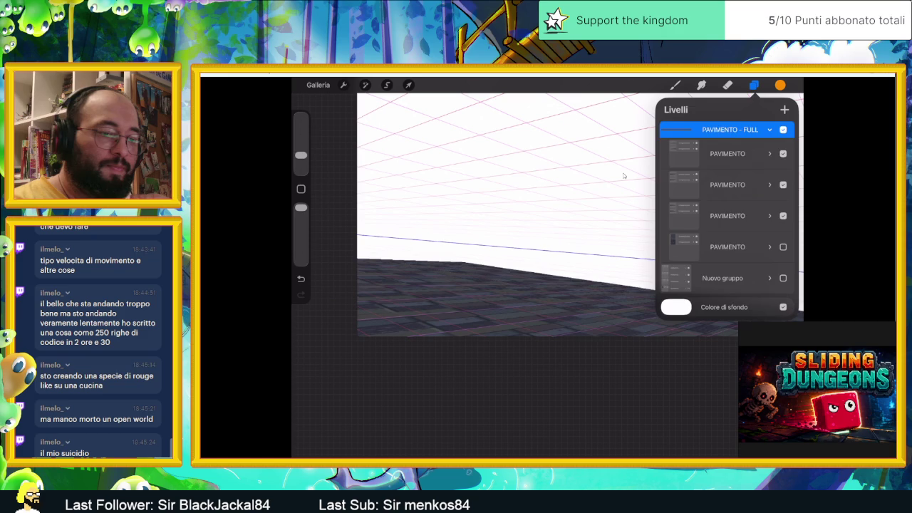
# Collapse the PAVIMENTO - FULL group and bring up its lock action
pyautogui.click(769, 129)
pyautogui.click(730, 136)
pyautogui.click(730, 136)
pyautogui.moveTo(769, 136)
pyautogui.mouseDown()
pyautogui.moveTo(684, 136)
pyautogui.moveTo(769, 136)
pyautogui.mouseUp()
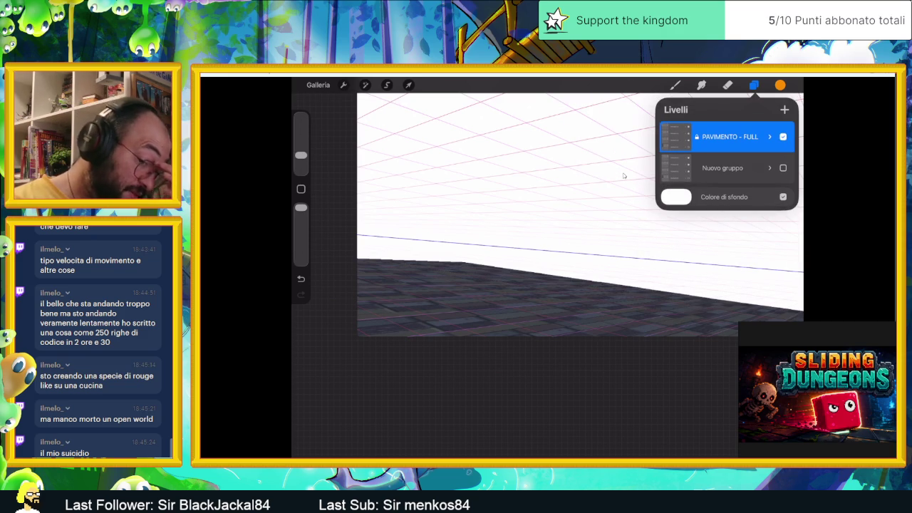
# Pan the canvas, hide the Layers panel, and zoom out to see the whole tiled floor
pyautogui.moveTo(623, 175); pyautogui.dragTo(662, 186)
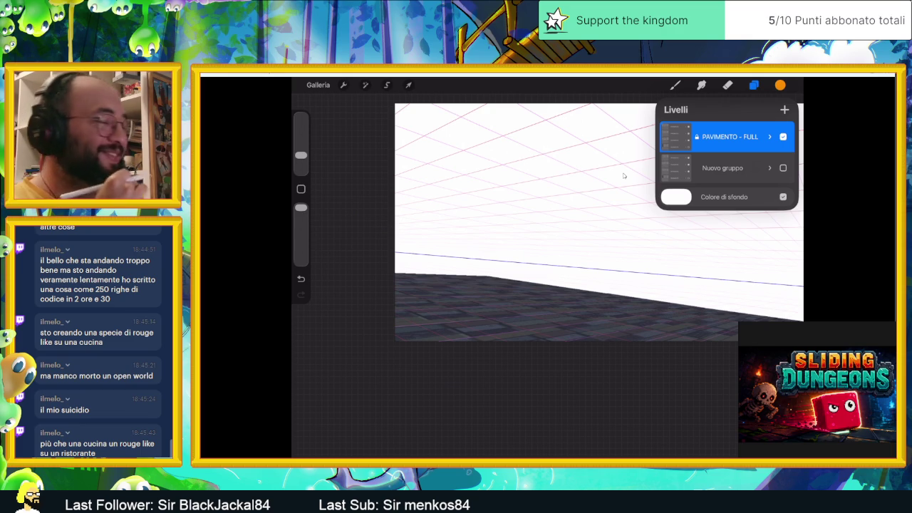
pyautogui.click(623, 176)
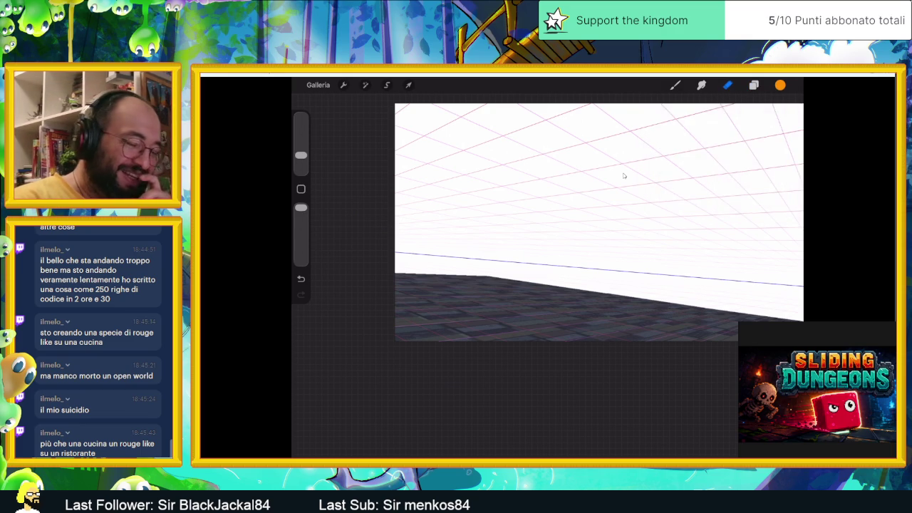
pyautogui.scroll(-2, 624, 176)
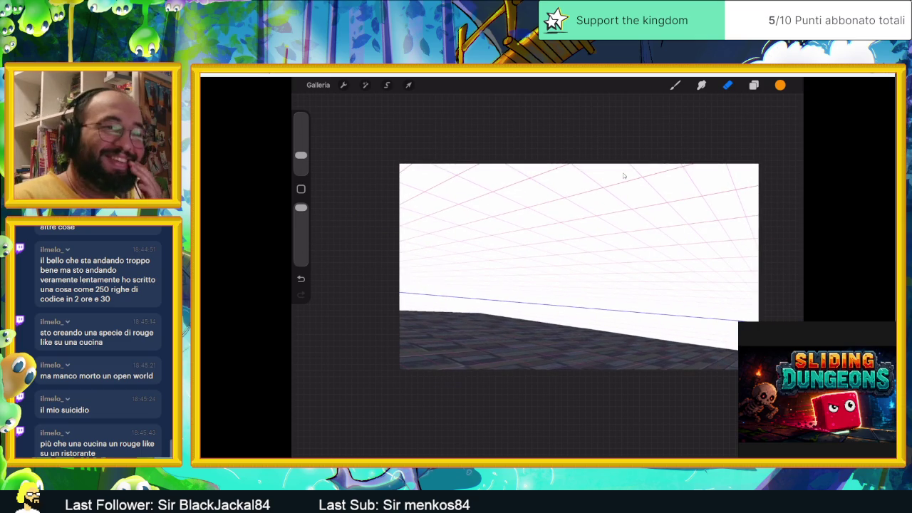
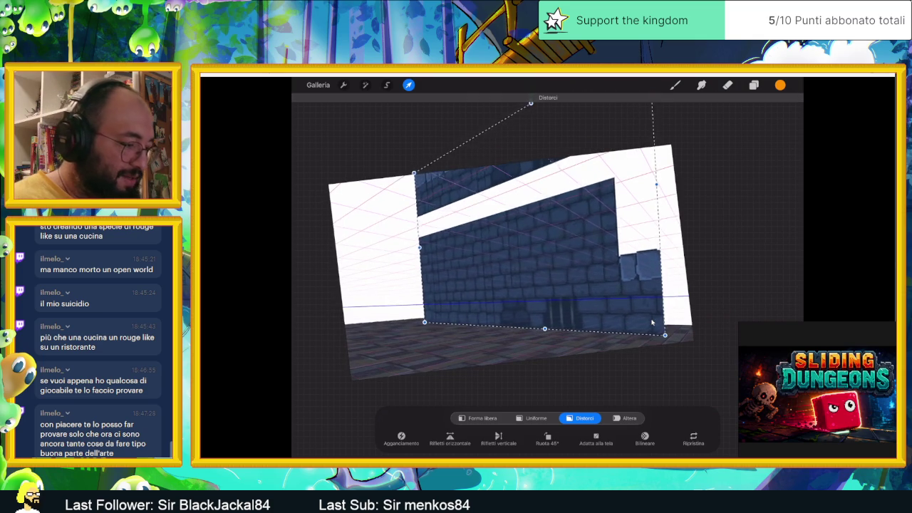
# Skew the brick-wall image's top-left corner into the corridor perspective, undo a stray tweak, and apply
pyautogui.moveTo(425, 183)
pyautogui.mouseDown()
pyautogui.moveTo(383, 189)
pyautogui.moveTo(413, 205)
pyautogui.mouseUp()
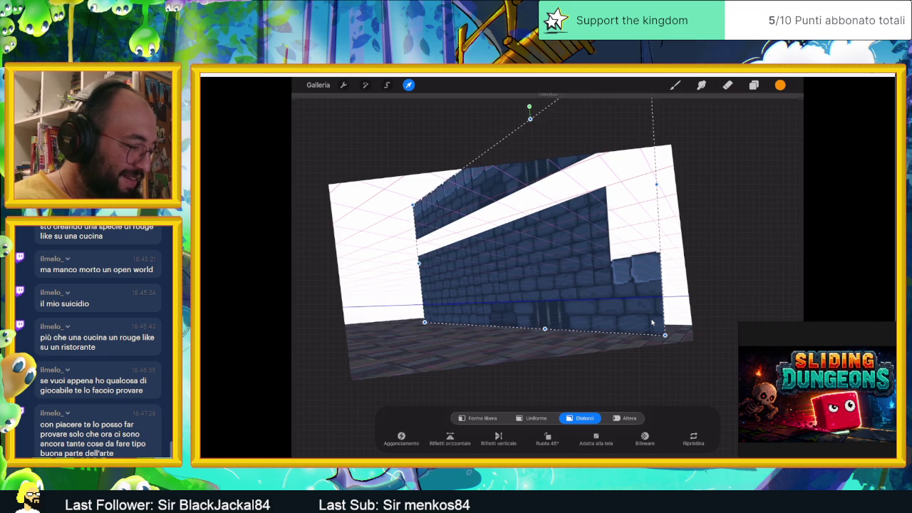
pyautogui.moveTo(656, 184); pyautogui.dragTo(656, 164)
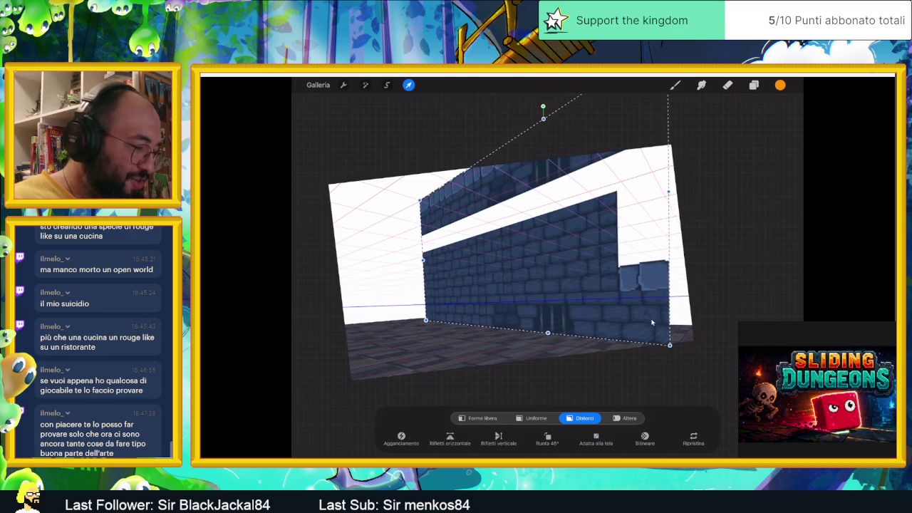
pyautogui.hotkey('ctrl', 'z')
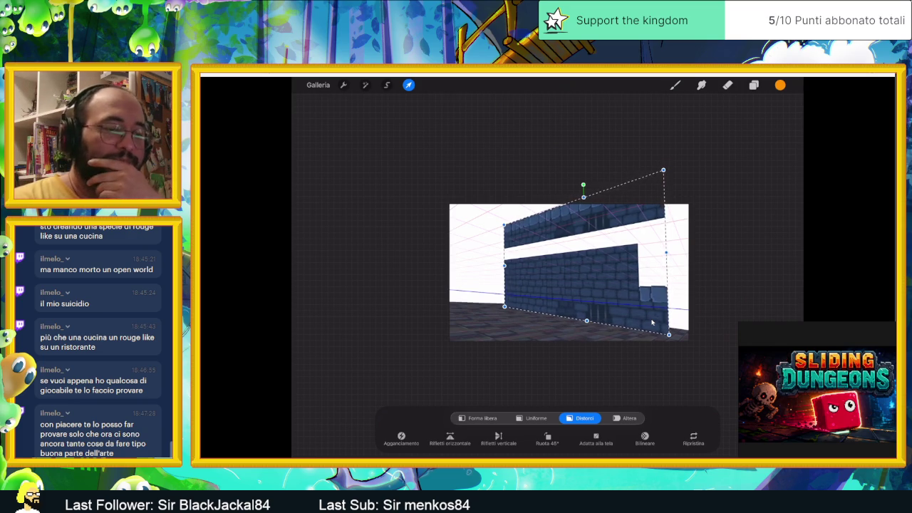
pyautogui.press('l')
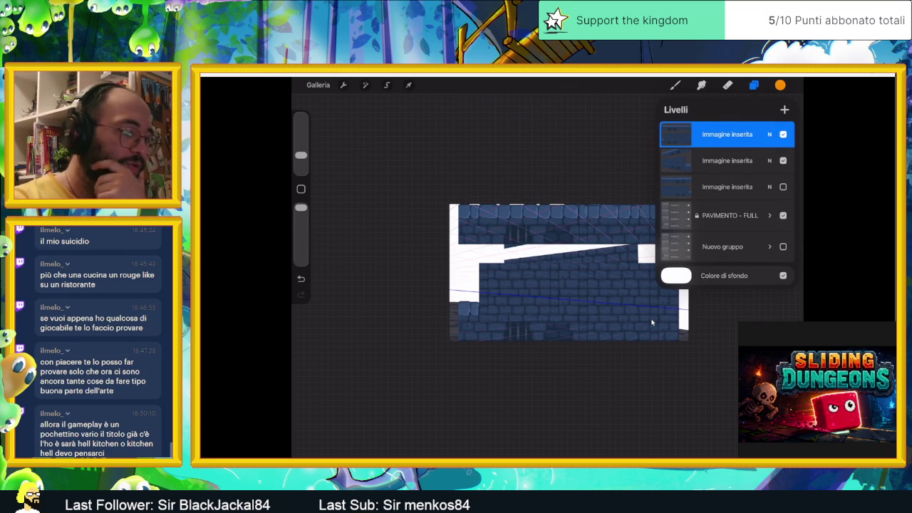
# Shift the next wall image left and stretch it wider across the canvas
pyautogui.press('v')
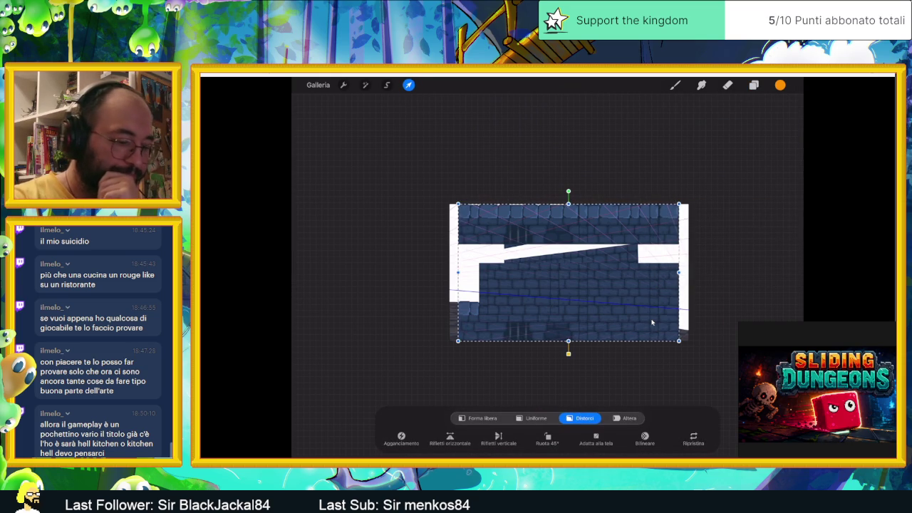
pyautogui.moveTo(651, 323); pyautogui.dragTo(640, 323)
pyautogui.moveTo(557, 271); pyautogui.dragTo(422, 228)
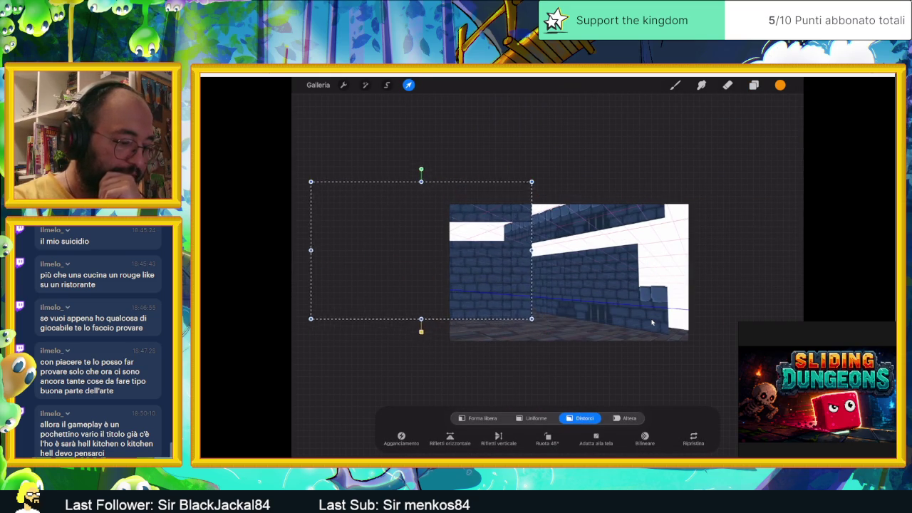
pyautogui.moveTo(414, 314); pyautogui.dragTo(336, 295)
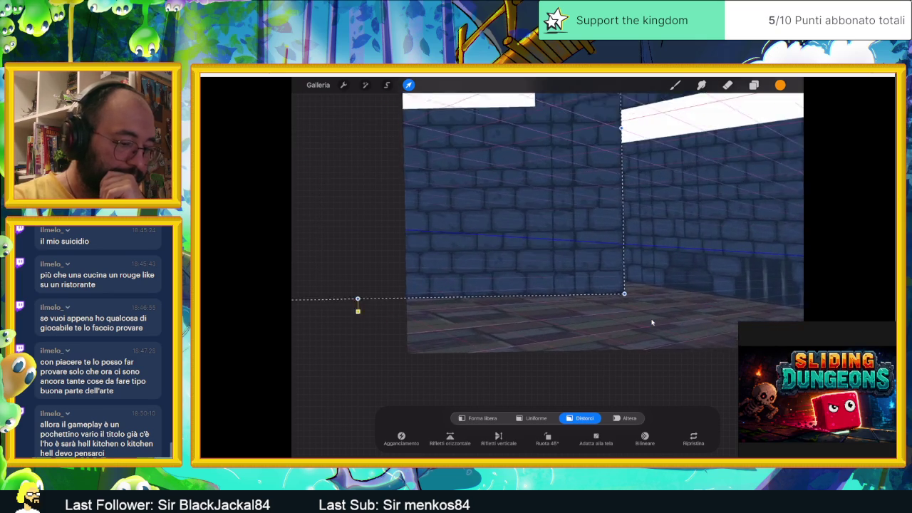
# Warp the wall's corners inward so it recedes as the left-side wall
pyautogui.click(629, 295)
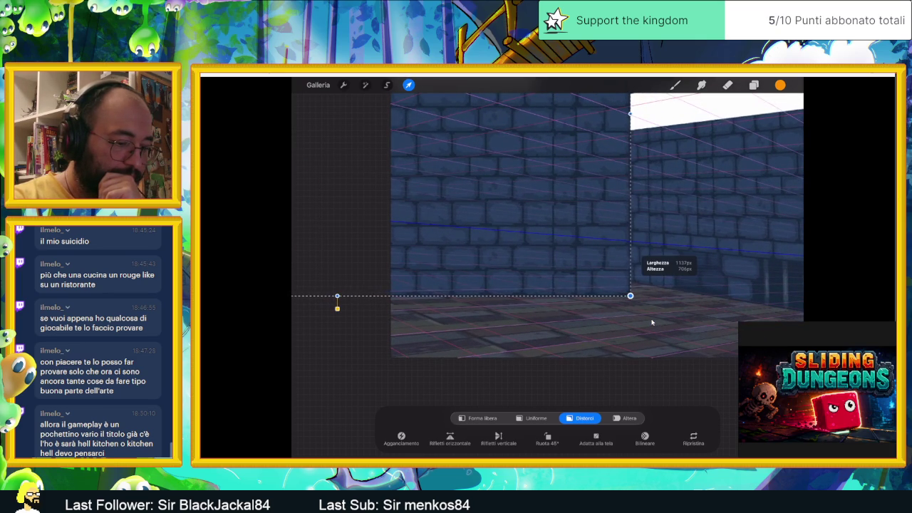
pyautogui.moveTo(630, 295); pyautogui.dragTo(604, 276)
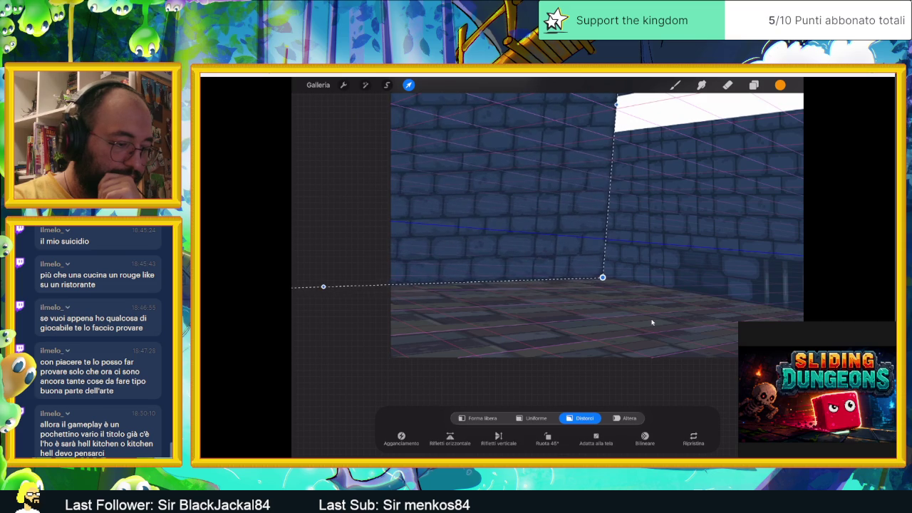
pyautogui.moveTo(498, 213); pyautogui.dragTo(634, 249)
pyautogui.moveTo(686, 92)
pyautogui.mouseDown()
pyautogui.moveTo(662, 175)
pyautogui.moveTo(669, 176)
pyautogui.mouseUp()
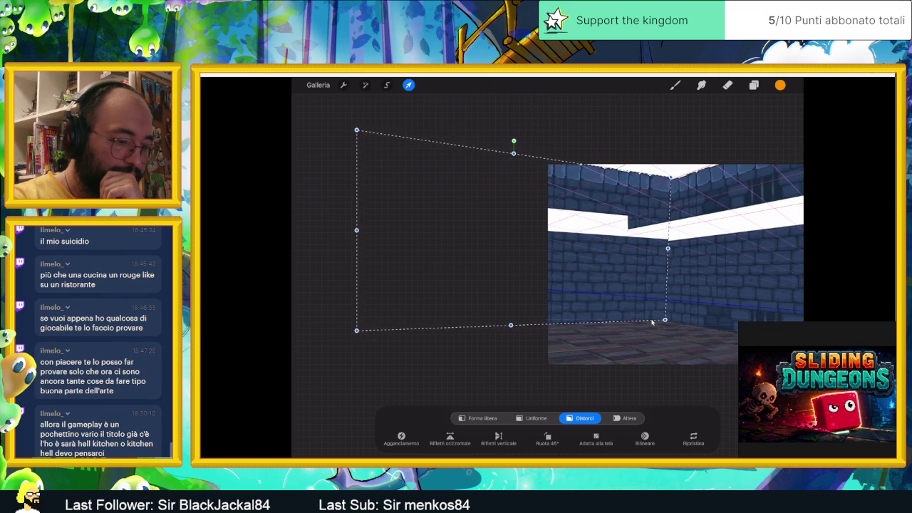
pyautogui.moveTo(356, 130); pyautogui.dragTo(357, 126)
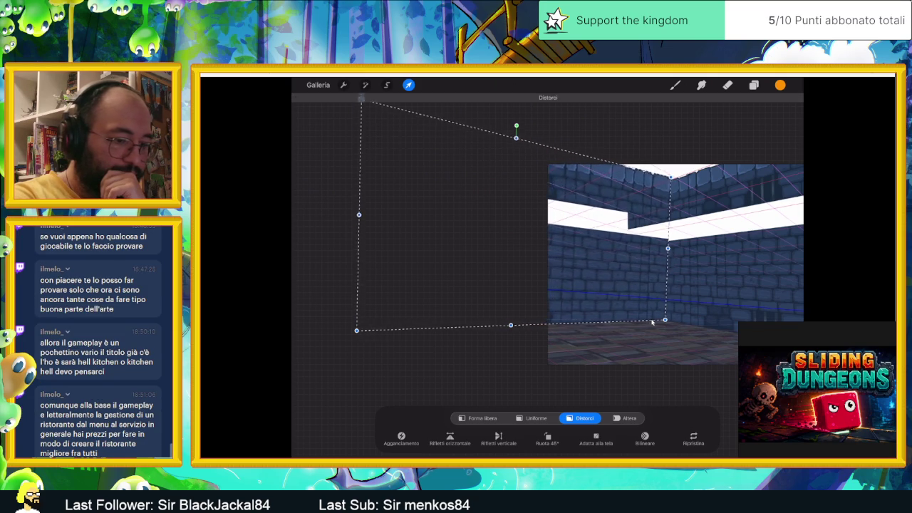
pyautogui.moveTo(357, 229); pyautogui.dragTo(393, 236)
pyautogui.moveTo(667, 248); pyautogui.dragTo(645, 259)
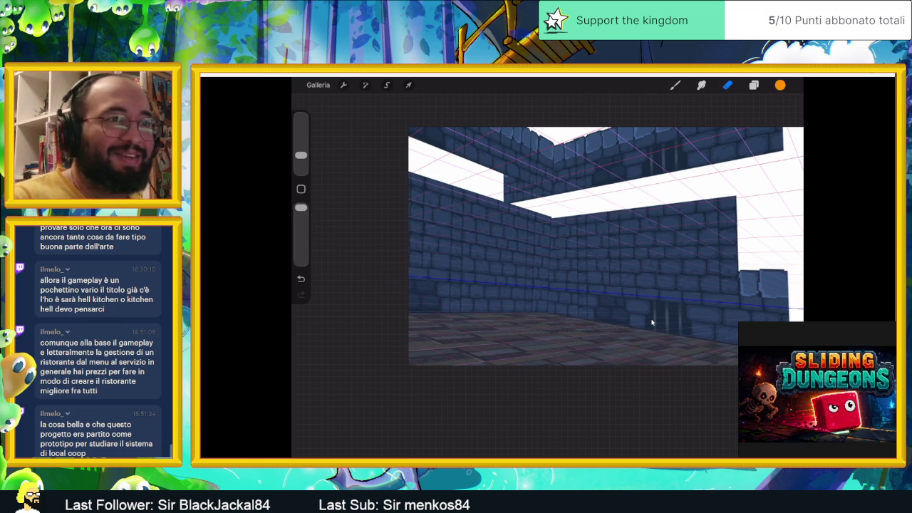
# Zoom out to view the corridor with brick walls receding on both sides
pyautogui.scroll(-3, 651, 323)
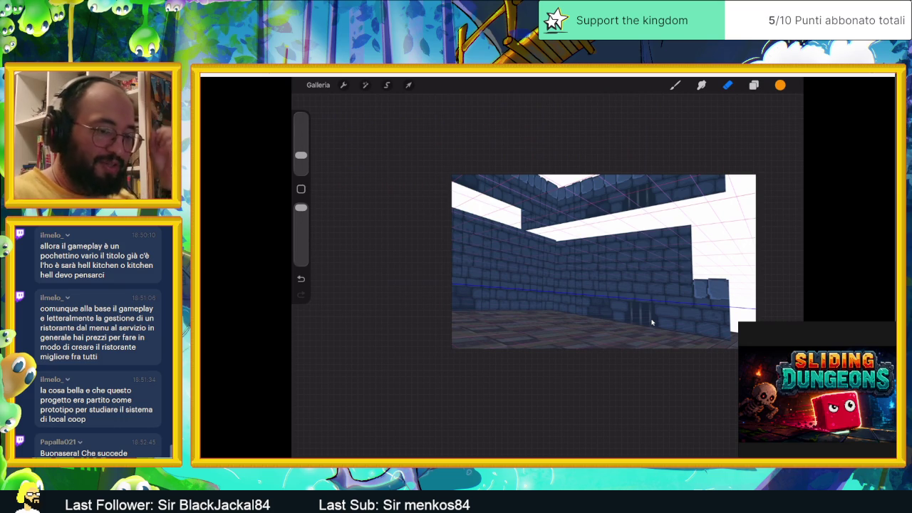
# Insert the chevron door image from the photo library onto the canvas
pyautogui.press('l')
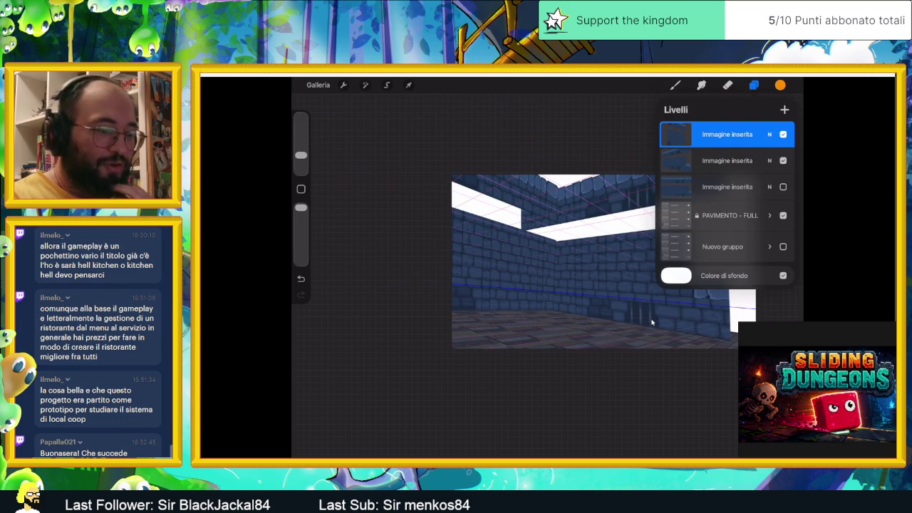
pyautogui.click(343, 85)
pyautogui.click(343, 85)
pyautogui.click(344, 85)
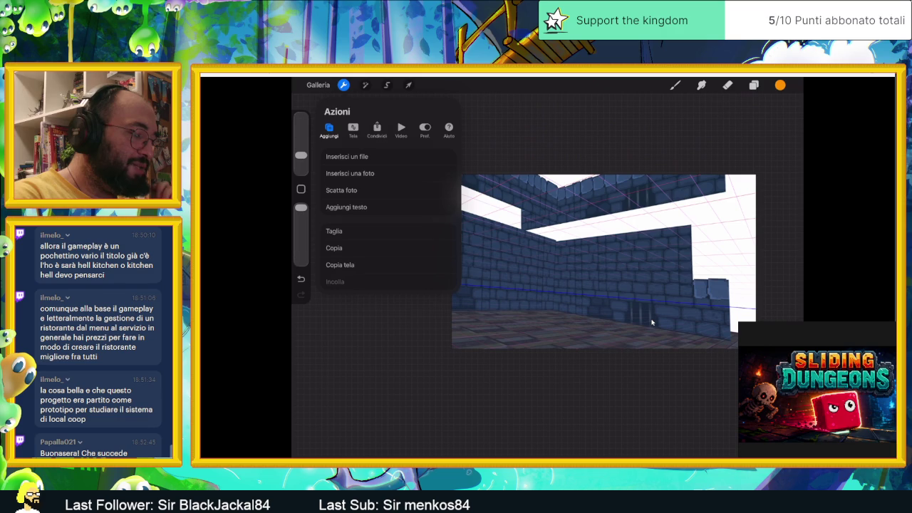
pyautogui.click(349, 173)
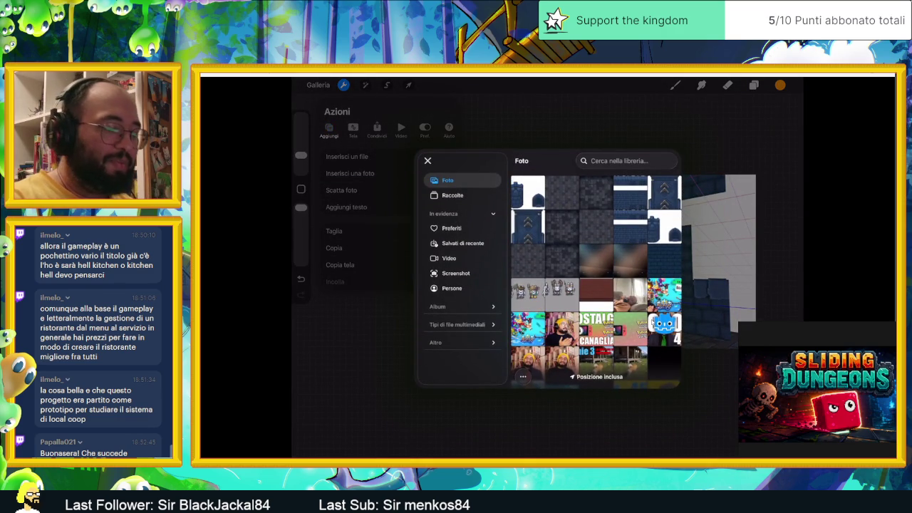
pyautogui.click(663, 191)
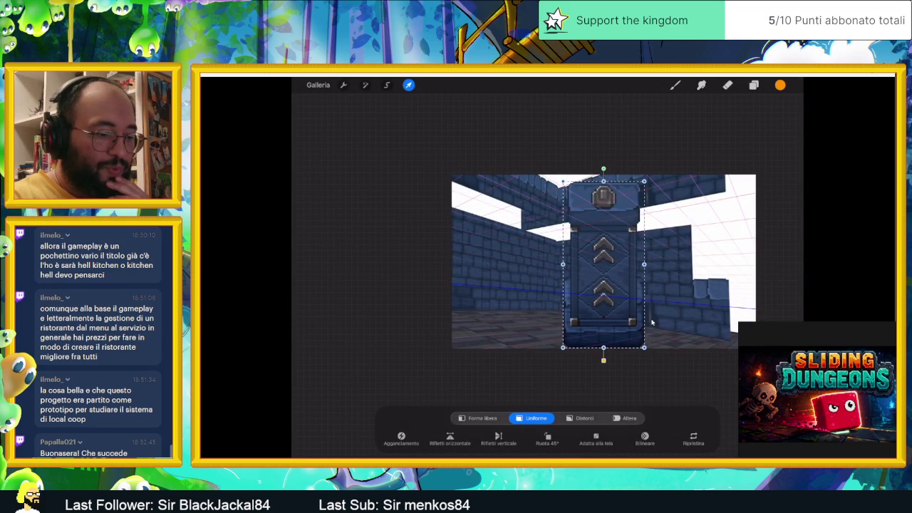
# Scale the door down uniformly, then stretch its top edge upward with free-form
pyautogui.click(644, 181)
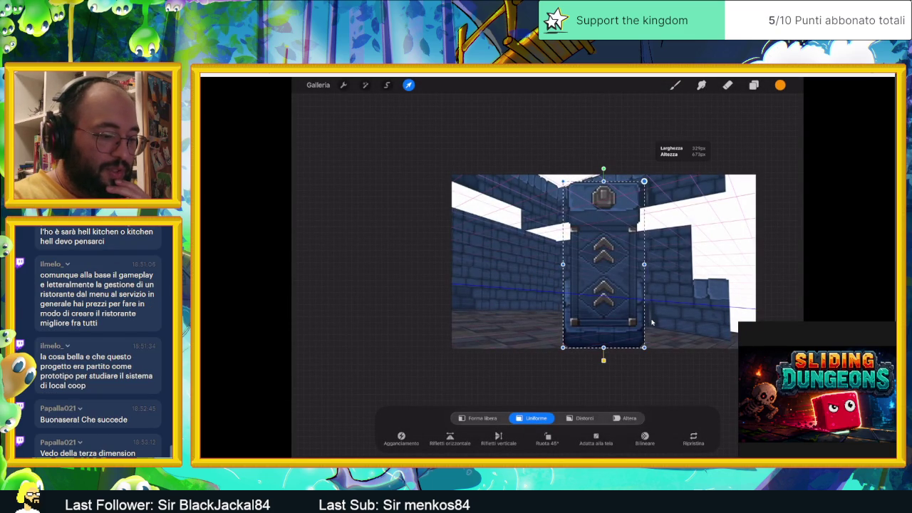
pyautogui.moveTo(644, 181); pyautogui.dragTo(625, 217)
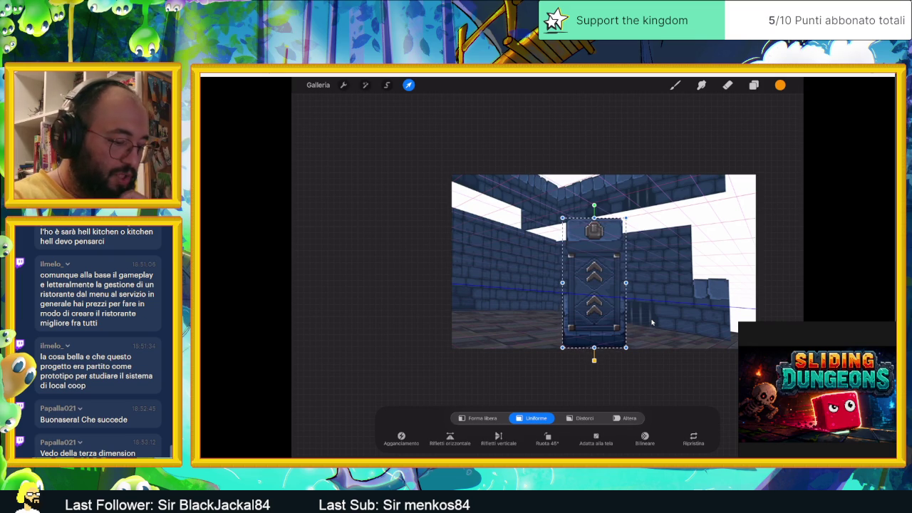
pyautogui.click(584, 418)
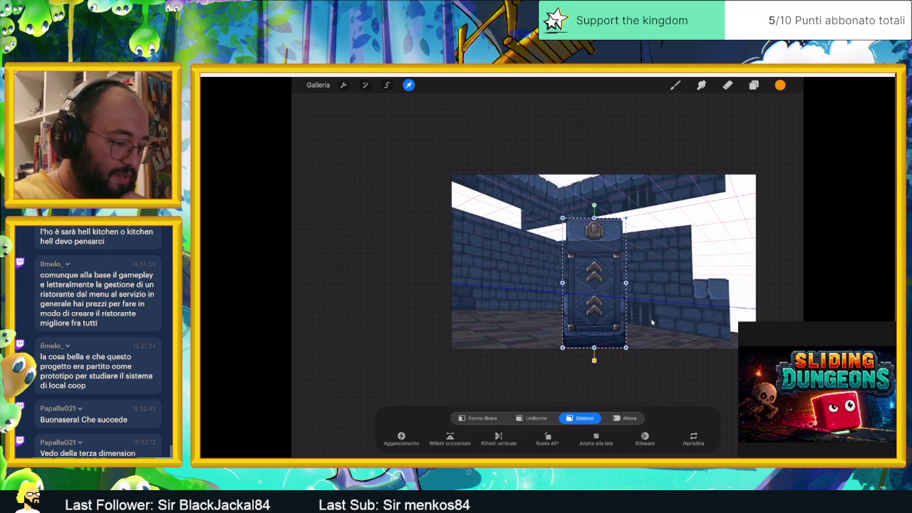
pyautogui.click(477, 418)
pyautogui.moveTo(594, 217); pyautogui.dragTo(594, 205)
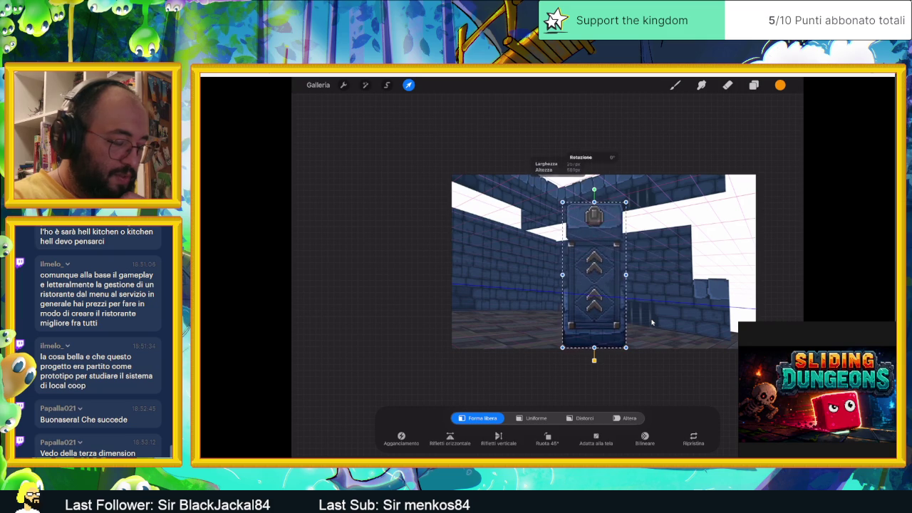
pyautogui.scroll(3, 651, 323)
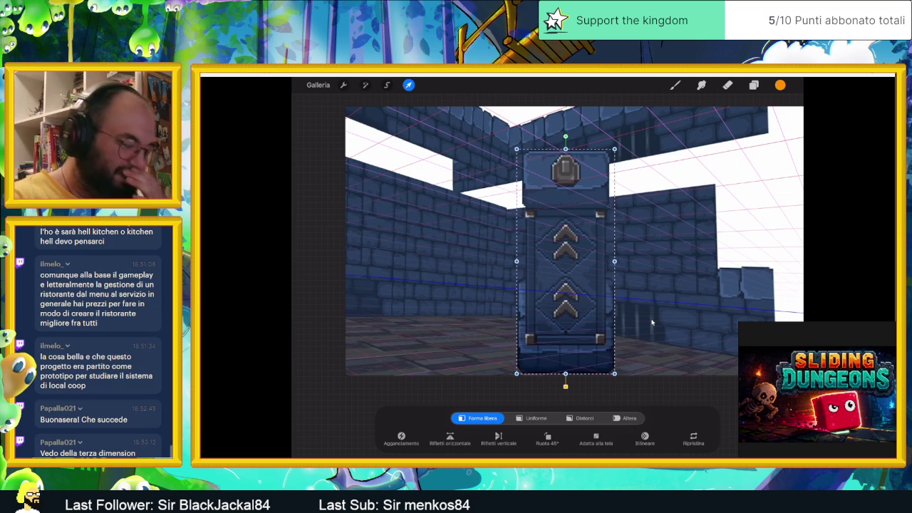
pyautogui.scroll(-2, 651, 322)
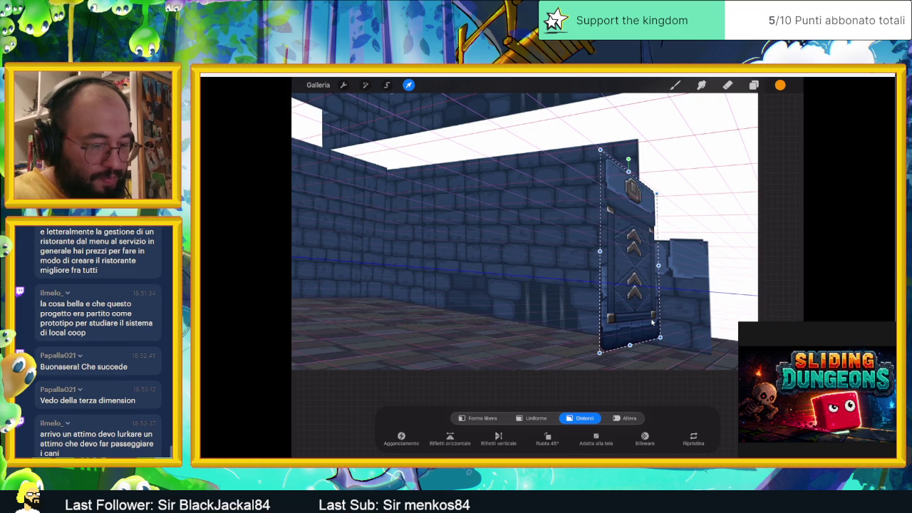
# Adjust the door's bottom-left and top corners to match the right wall's perspective, then commit
pyautogui.moveTo(599, 352); pyautogui.dragTo(612, 349)
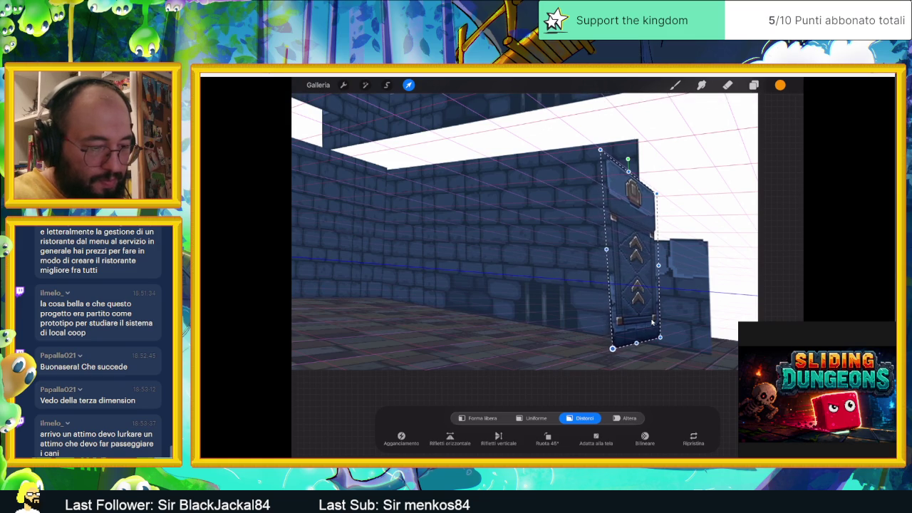
pyautogui.moveTo(600, 150); pyautogui.dragTo(615, 158)
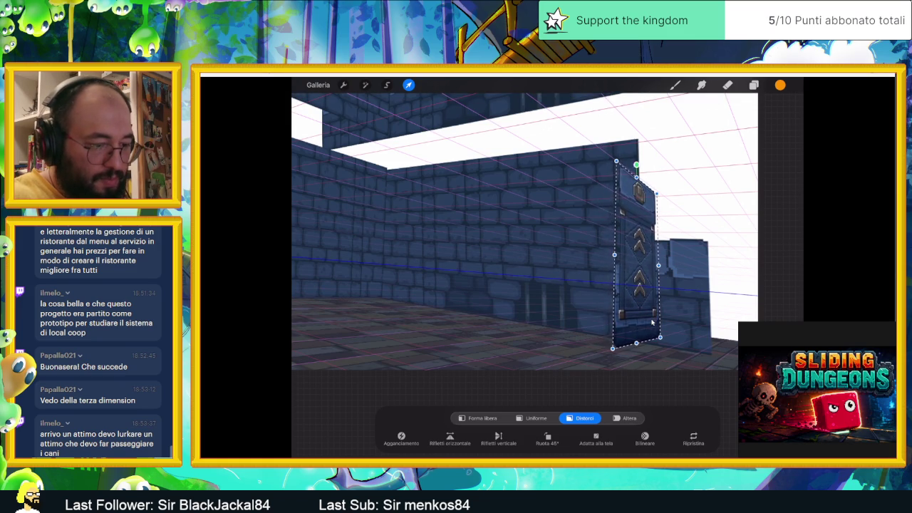
pyautogui.moveTo(655, 193); pyautogui.dragTo(659, 193)
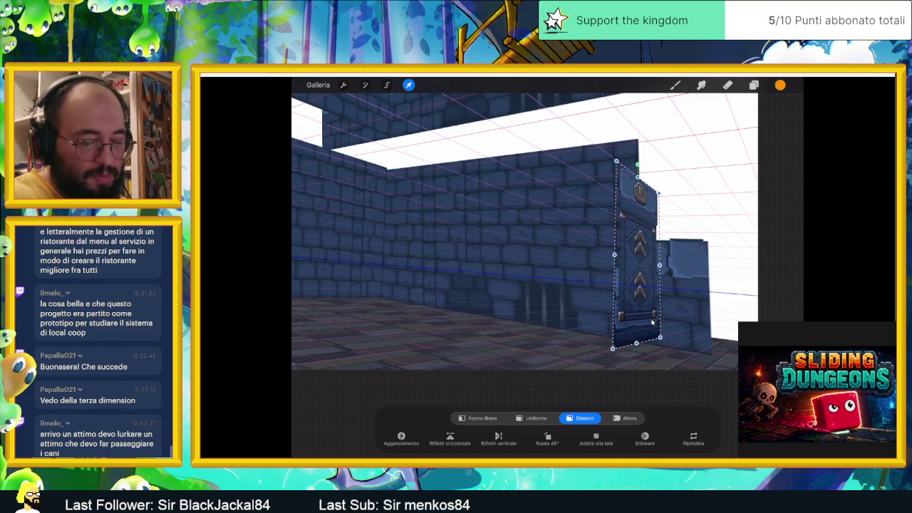
pyautogui.click(754, 85)
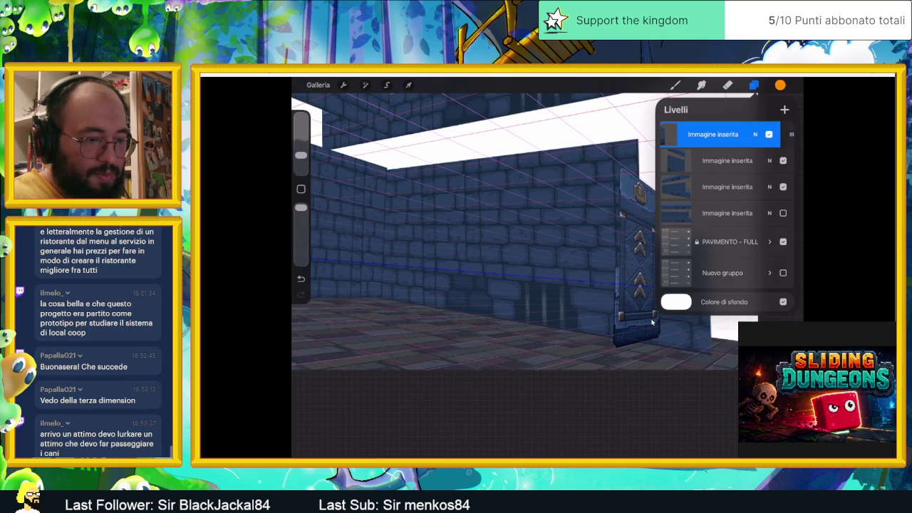
# Duplicate the door layer, move the copy left, and lower its bottom corners
pyautogui.moveTo(755, 134); pyautogui.dragTo(705, 134)
pyautogui.click(736, 134)
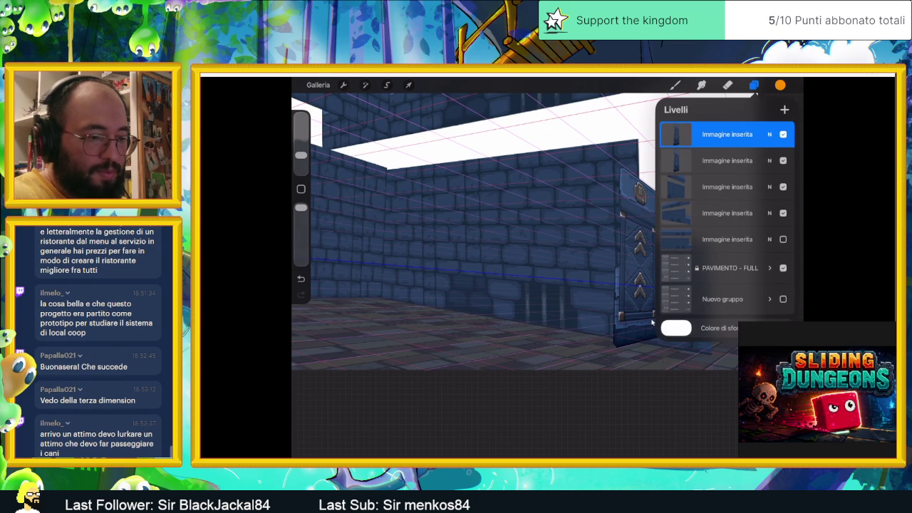
pyautogui.press('v')
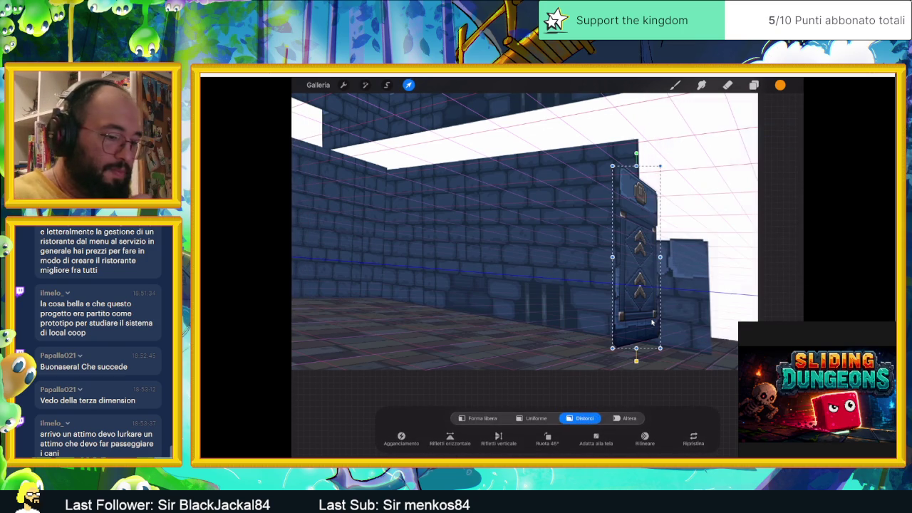
pyautogui.moveTo(636, 270); pyautogui.dragTo(586, 275)
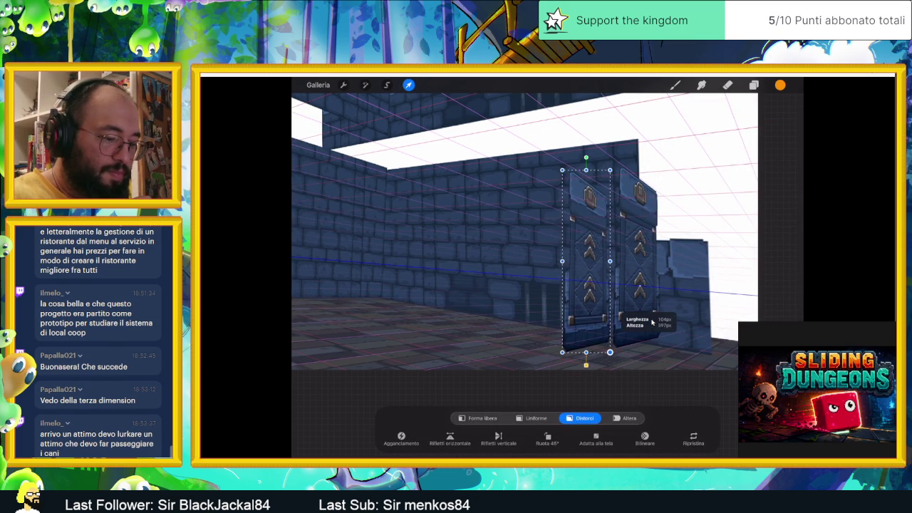
pyautogui.moveTo(610, 352)
pyautogui.mouseDown()
pyautogui.moveTo(610, 367)
pyautogui.moveTo(570, 333)
pyautogui.mouseUp()
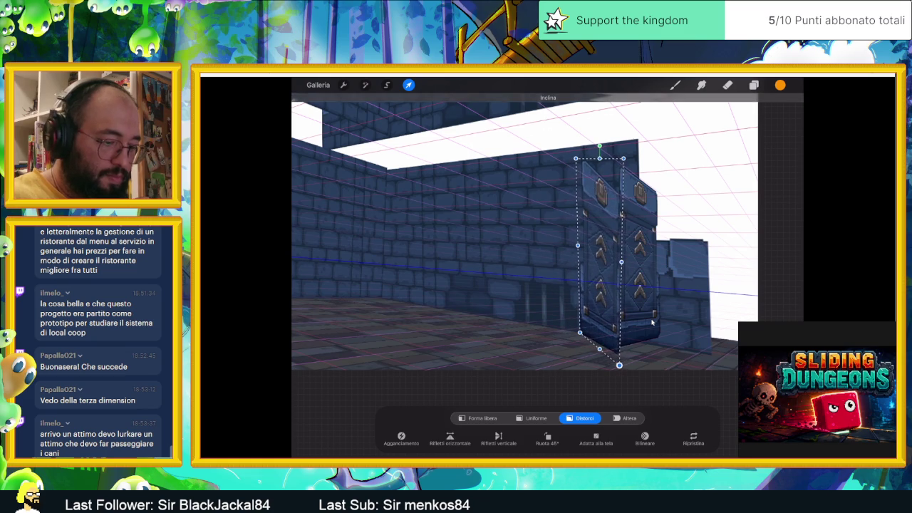
pyautogui.moveTo(584, 322); pyautogui.dragTo(573, 339)
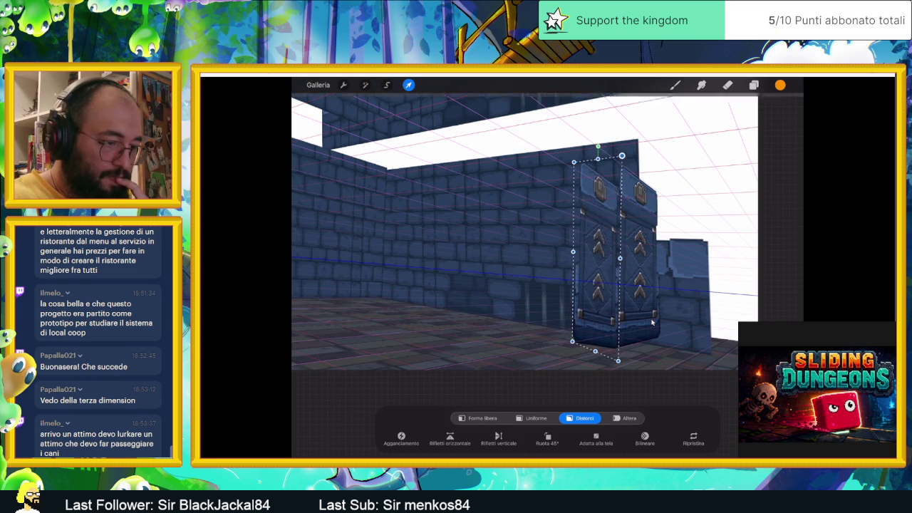
# Reposition the copy's top corners and placement into a second pillar face, then commit
pyautogui.moveTo(621, 160); pyautogui.dragTo(626, 114)
pyautogui.moveTo(573, 162)
pyautogui.mouseDown()
pyautogui.moveTo(548, 131)
pyautogui.moveTo(567, 179)
pyautogui.moveTo(572, 162)
pyautogui.mouseUp()
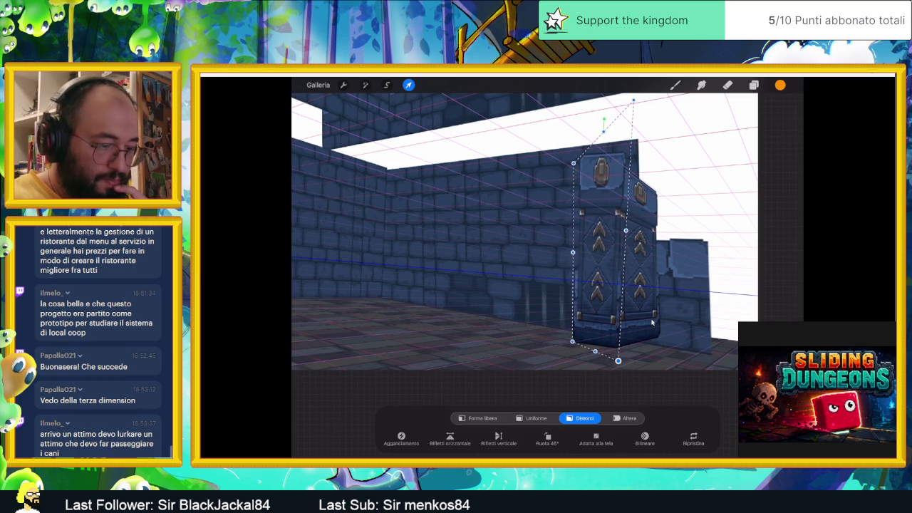
pyautogui.moveTo(602, 270)
pyautogui.mouseDown()
pyautogui.moveTo(607, 276)
pyautogui.moveTo(596, 271)
pyautogui.mouseUp()
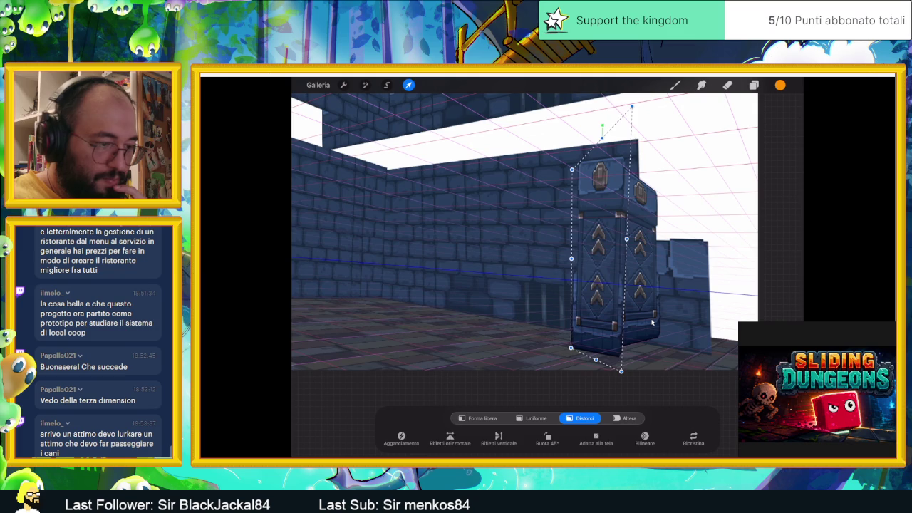
pyautogui.moveTo(631, 106); pyautogui.dragTo(629, 121)
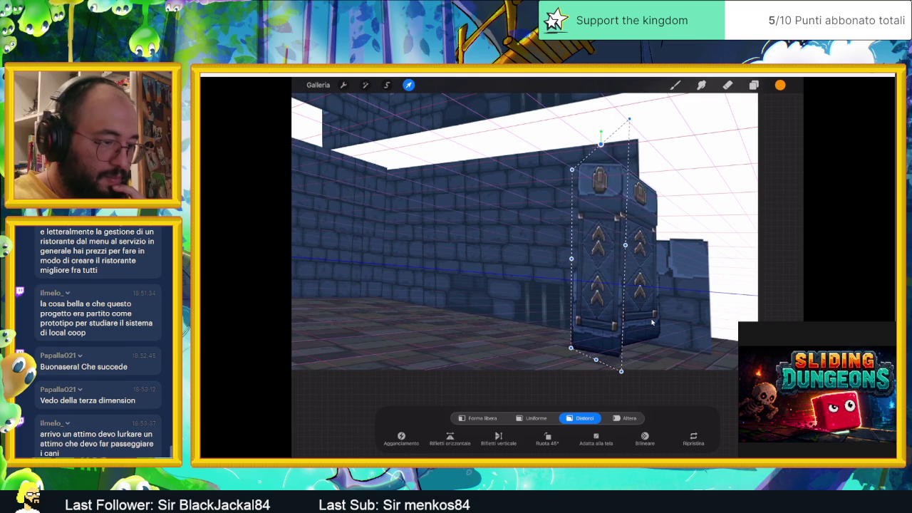
pyautogui.moveTo(571, 170); pyautogui.dragTo(572, 179)
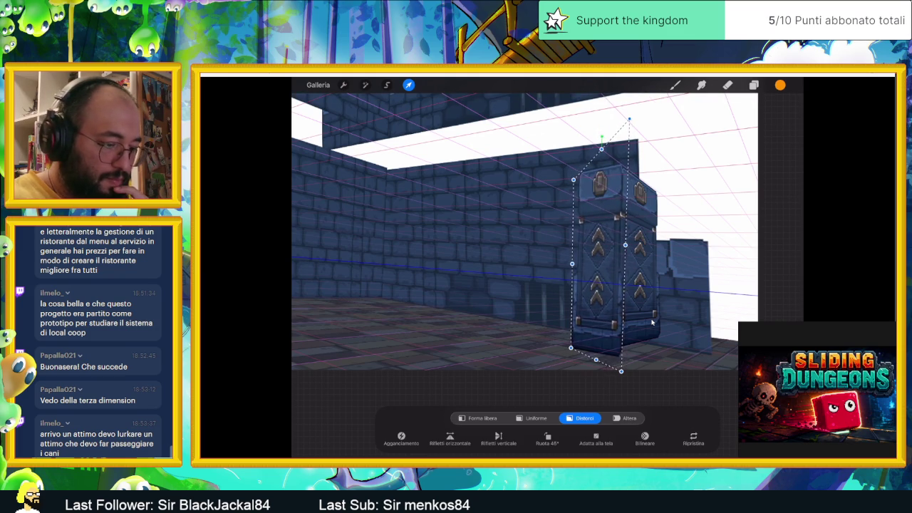
pyautogui.moveTo(598, 270); pyautogui.dragTo(598, 266)
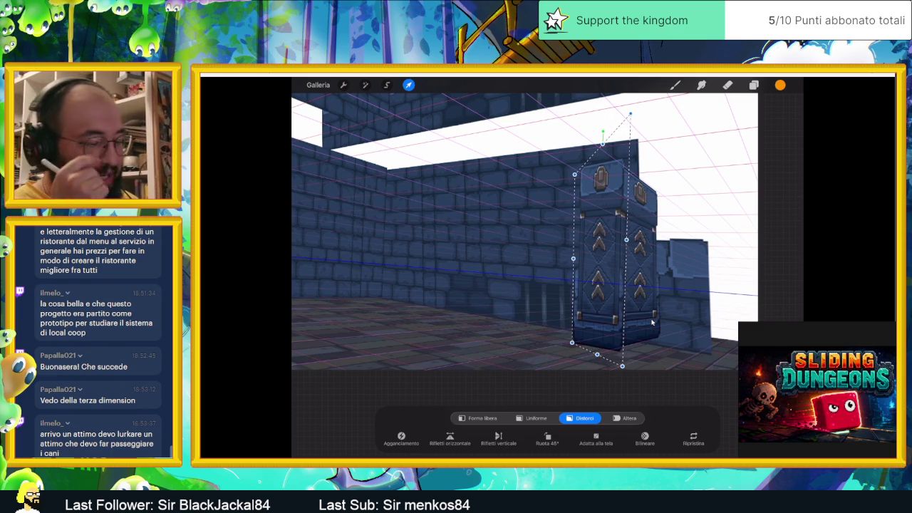
pyautogui.press('b')
pyautogui.scroll(-3, 651, 323)
# Duplicate the PAVIMENTO - FULL floor group from the layer list
pyautogui.scroll(-2, 651, 323)
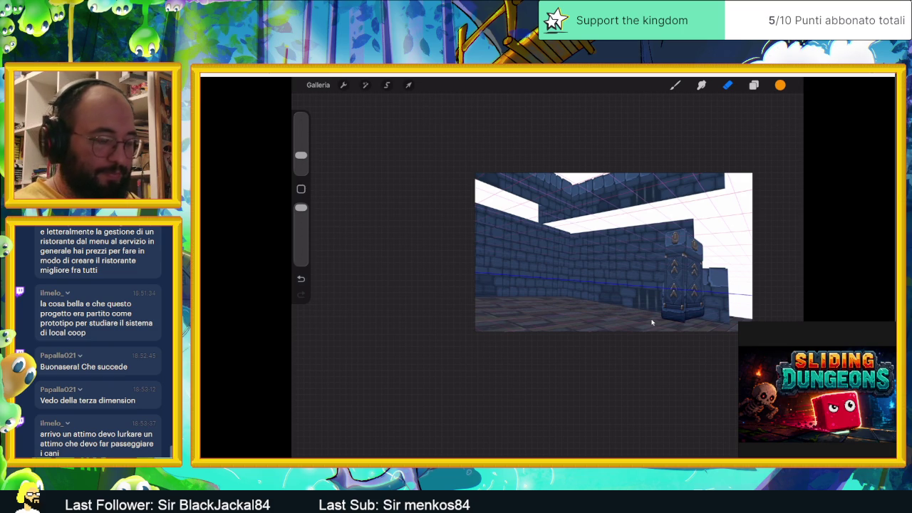
pyautogui.press('l')
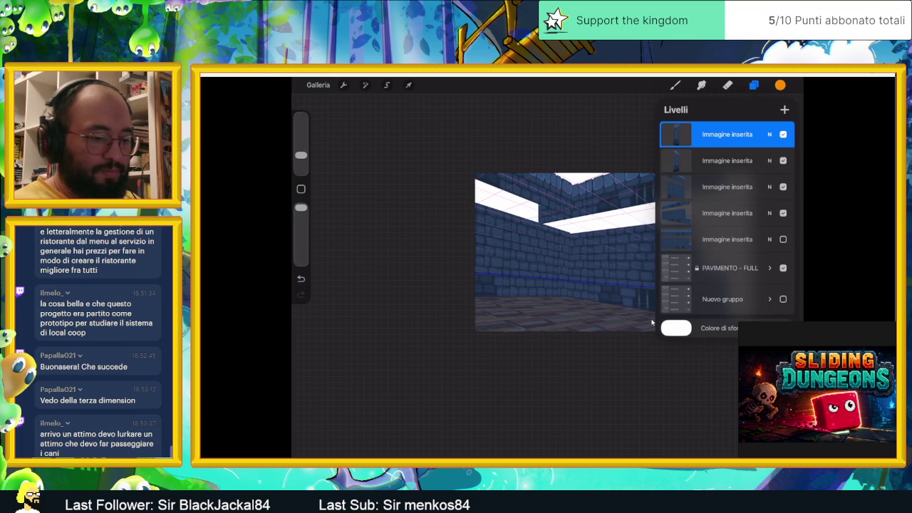
pyautogui.moveTo(755, 268); pyautogui.dragTo(677, 268)
pyautogui.click(747, 268)
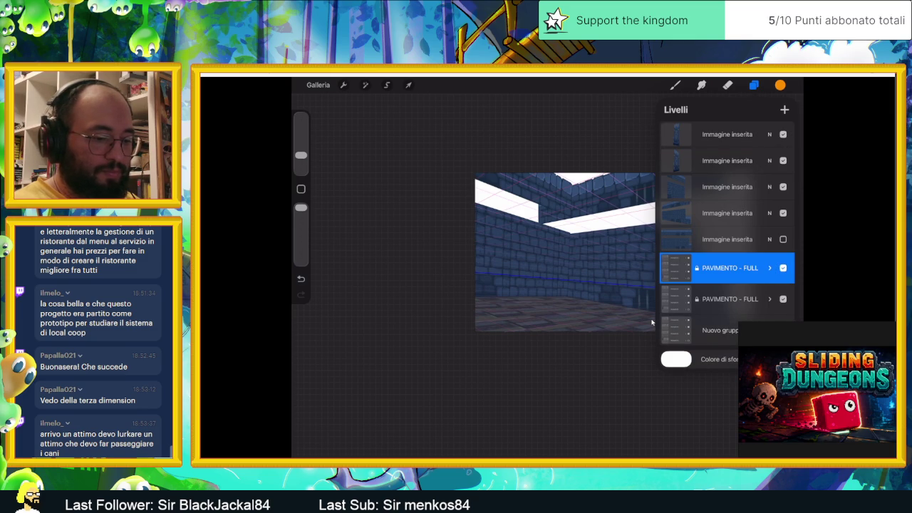
# Expand the PAVIMENTO - FULL group and its PAVIMENTO sub-group to inspect, then collapse it
pyautogui.click(769, 268)
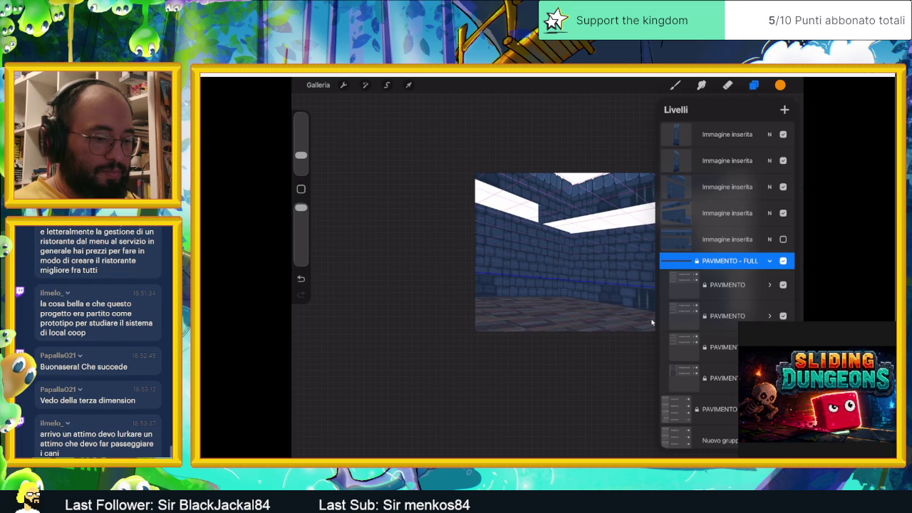
pyautogui.click(727, 260)
pyautogui.click(651, 322)
pyautogui.click(726, 284)
pyautogui.click(727, 284)
pyautogui.click(651, 323)
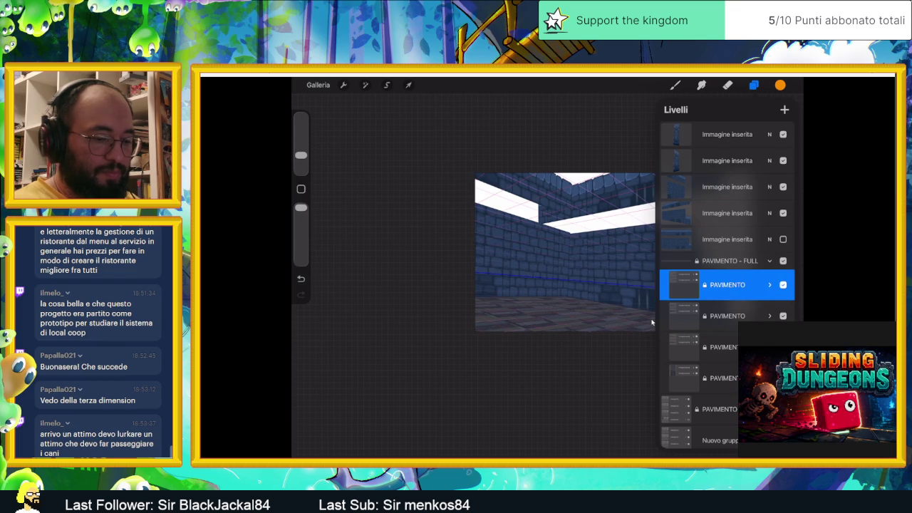
pyautogui.click(769, 285)
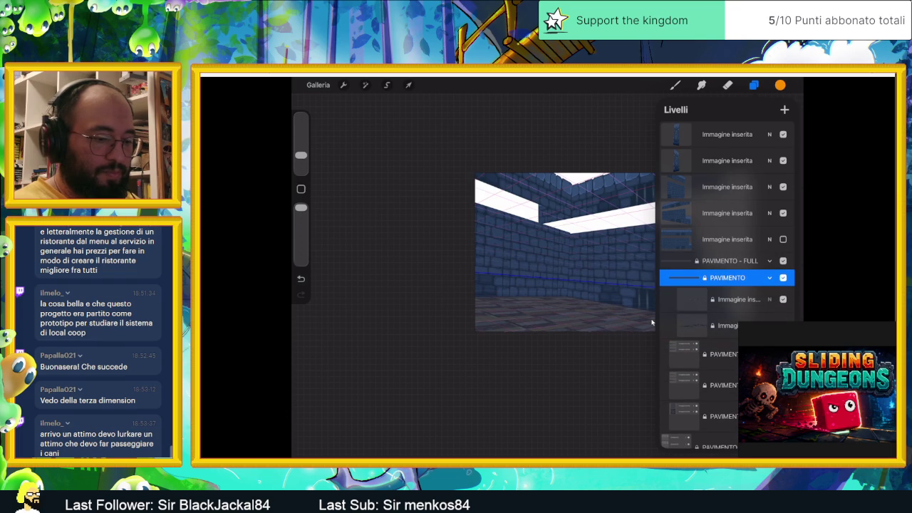
pyautogui.click(726, 261)
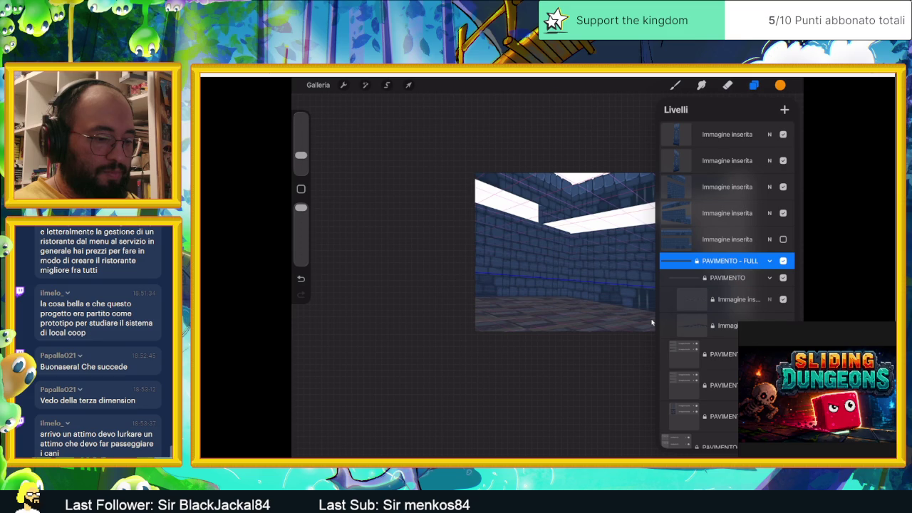
pyautogui.click(769, 261)
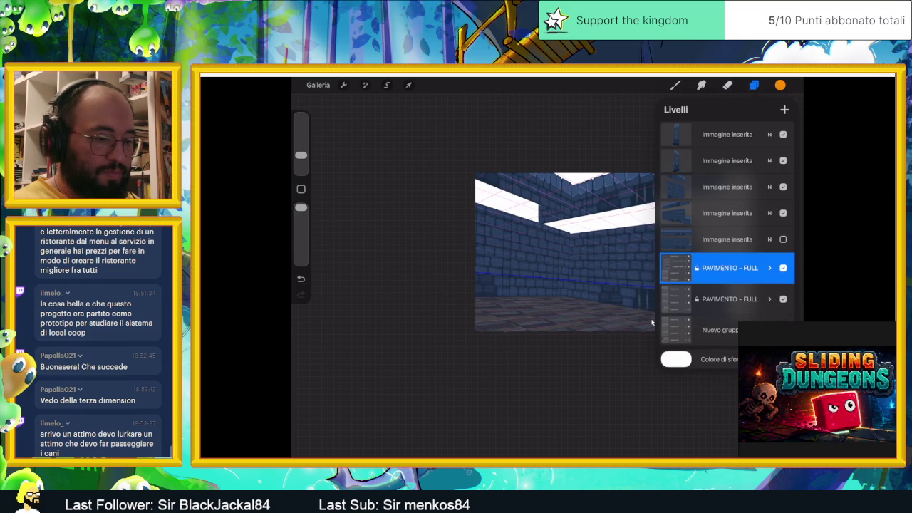
pyautogui.moveTo(740, 267); pyautogui.dragTo(684, 267)
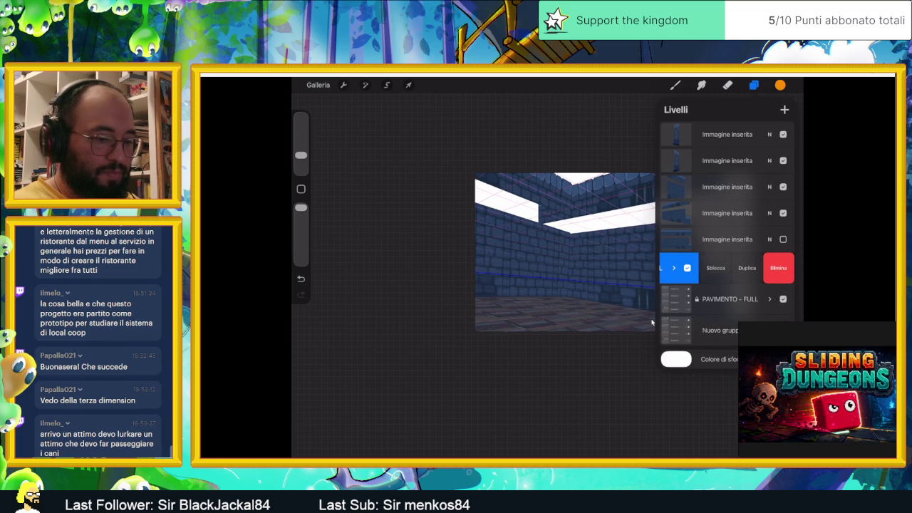
# Try flattening PAVIMENTO - FULL, undo it, and toggle the floor groups' visibility to compare
pyautogui.click(730, 268)
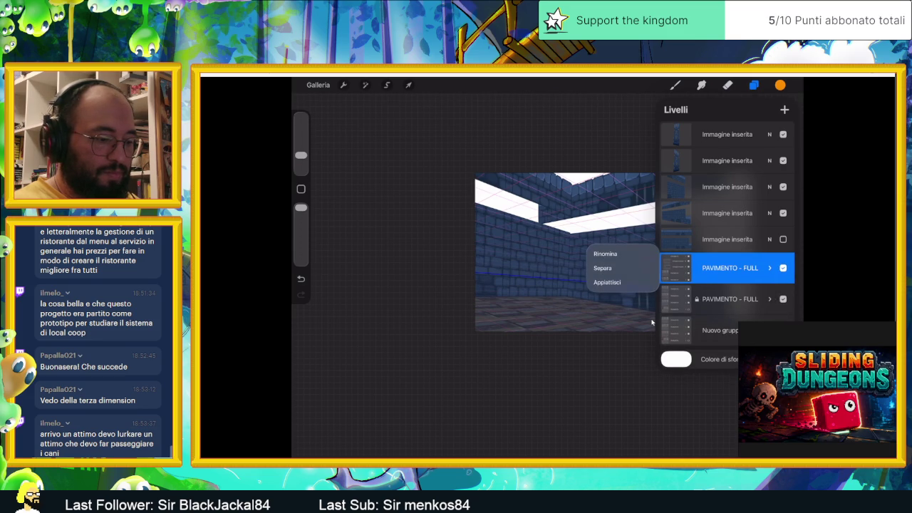
pyautogui.click(607, 282)
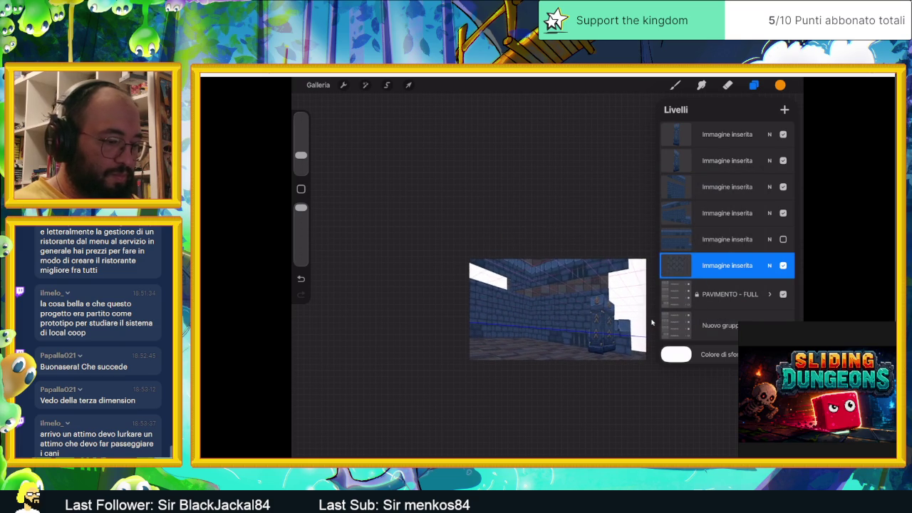
pyautogui.hotkey('ctrl', 'z')
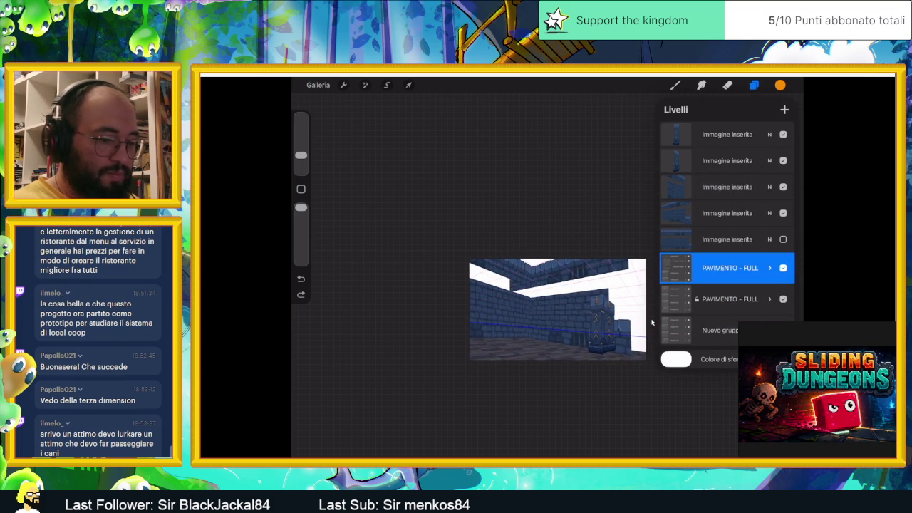
pyautogui.click(782, 267)
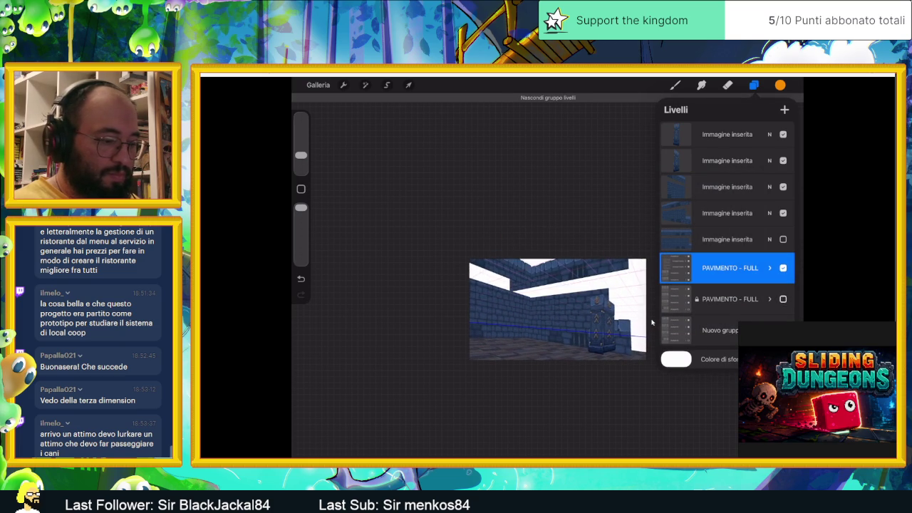
pyautogui.click(783, 298)
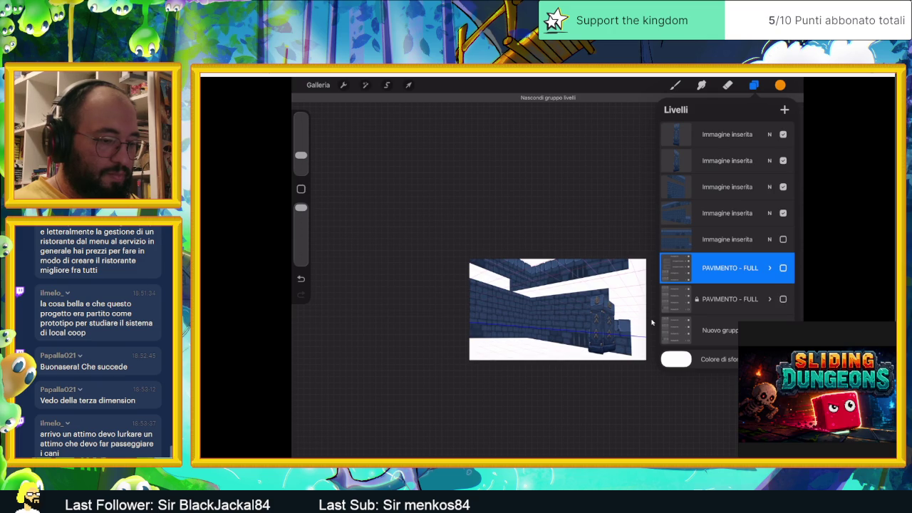
pyautogui.click(783, 267)
pyautogui.click(782, 267)
pyautogui.click(782, 267)
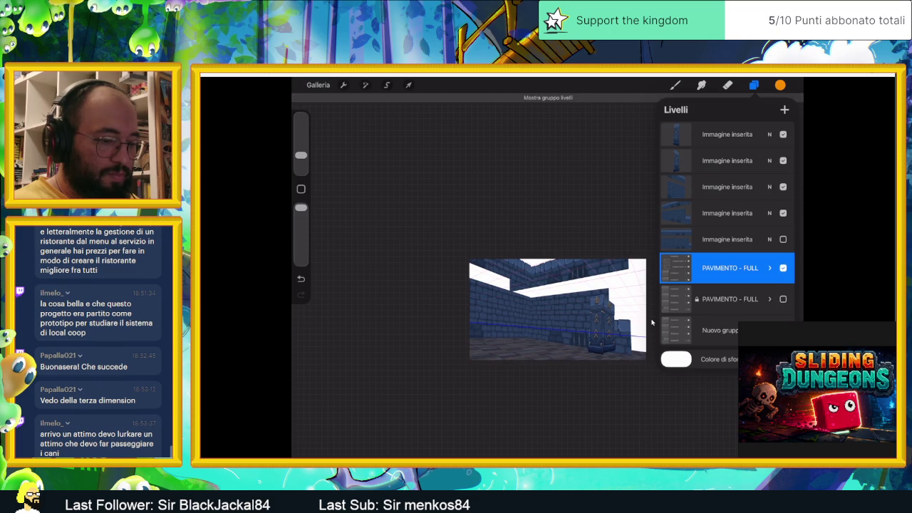
pyautogui.click(782, 267)
pyautogui.click(783, 267)
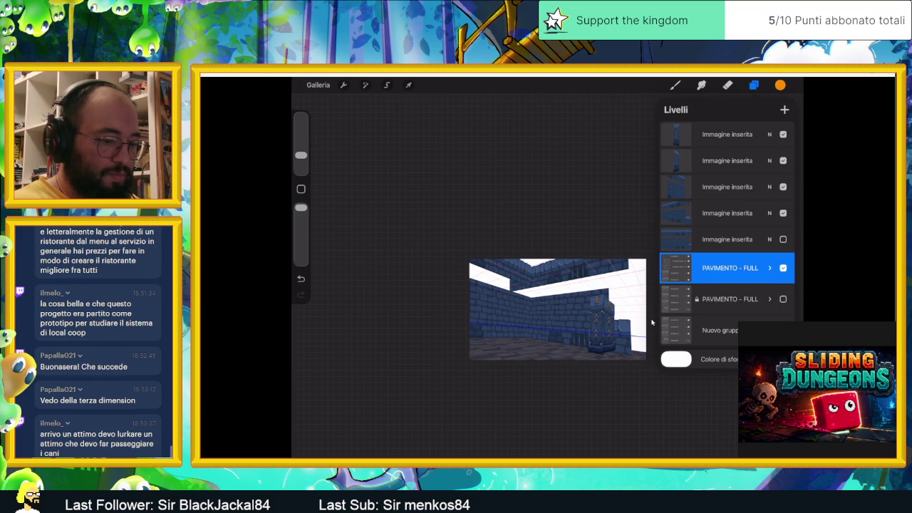
# Duplicate the PAVIMENTO - FULL group and flatten the copy into one layer
pyautogui.moveTo(754, 268); pyautogui.dragTo(677, 268)
pyautogui.click(746, 267)
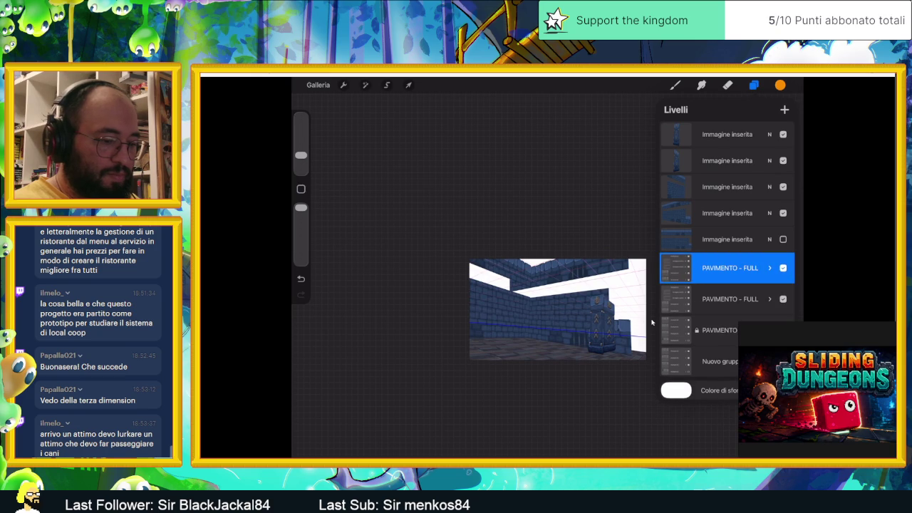
pyautogui.click(730, 268)
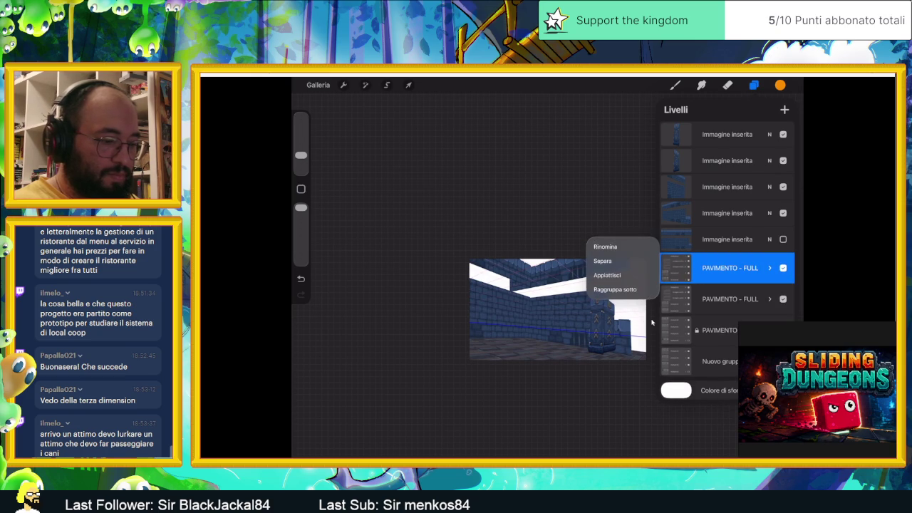
pyautogui.click(607, 275)
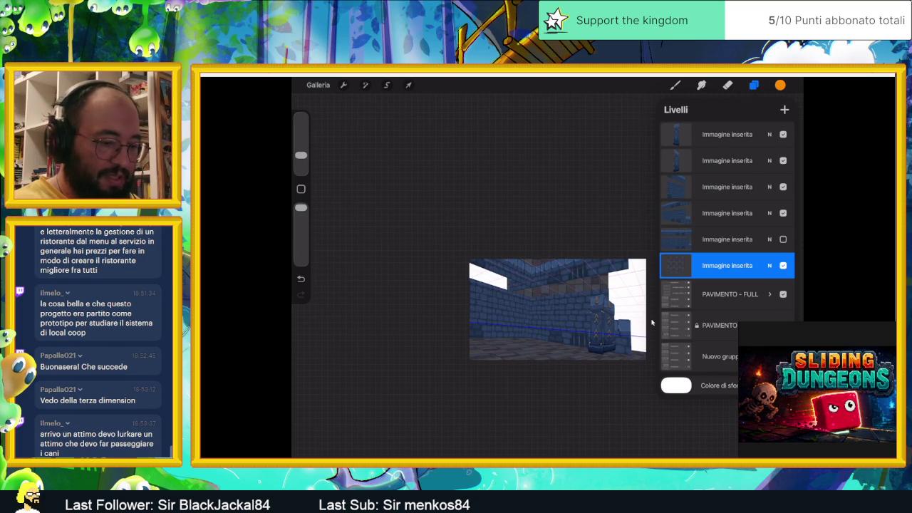
pyautogui.hotkey('ctrl', 'z')
pyautogui.hotkey('ctrl', 'z')
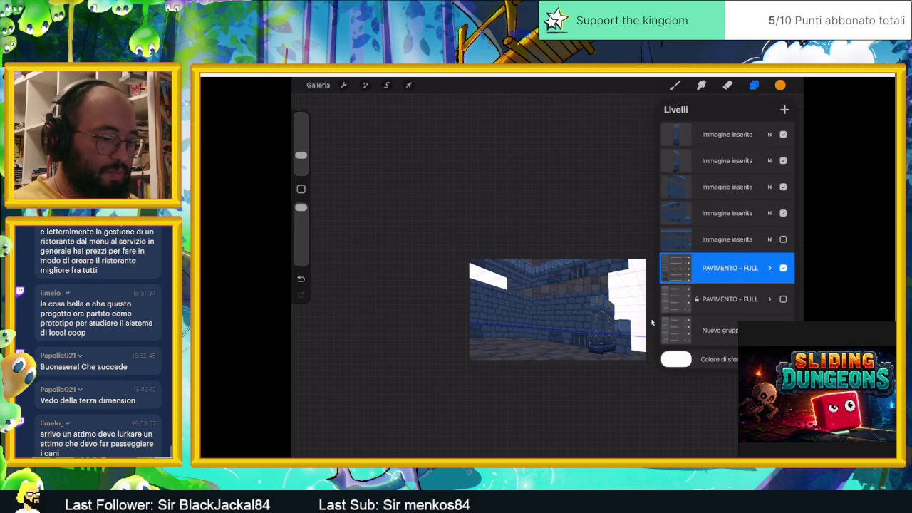
# Delete the bottom two layers inside the PAVIMENTO - FULL group
pyautogui.click(729, 267)
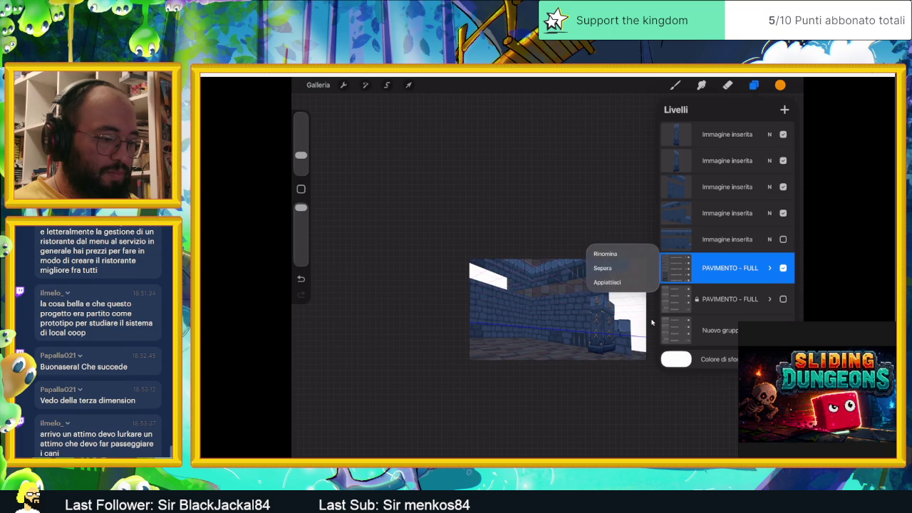
pyautogui.click(607, 282)
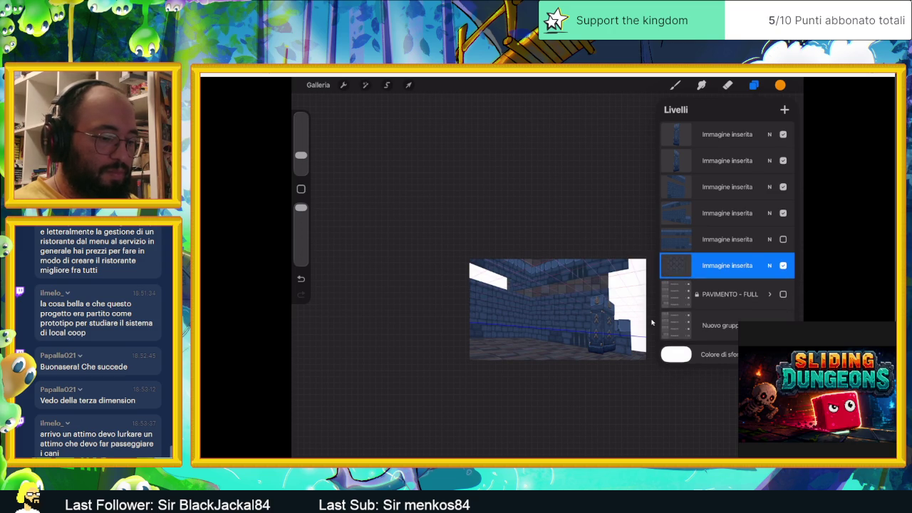
pyautogui.hotkey('ctrl', 'z')
pyautogui.hotkey('ctrl', 'z')
pyautogui.hotkey('ctrl', 'z')
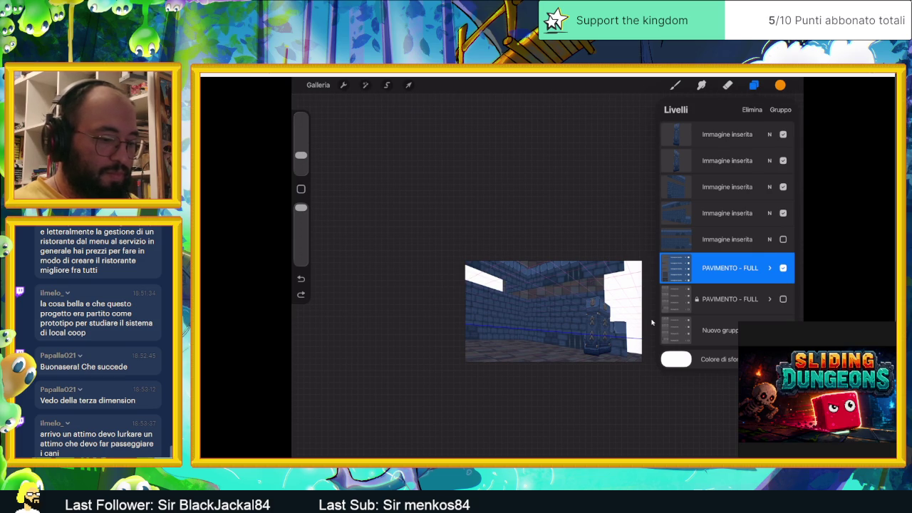
pyautogui.click(769, 268)
pyautogui.click(698, 386)
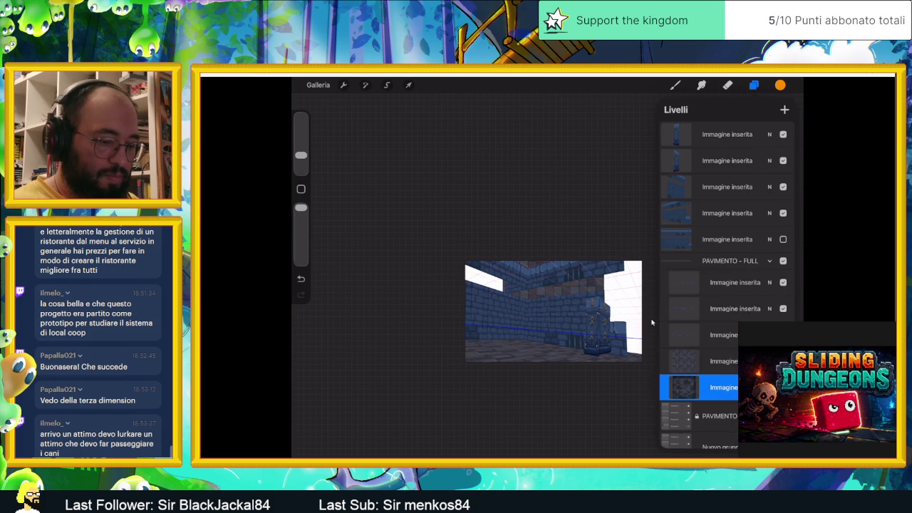
pyautogui.moveTo(683, 361); pyautogui.dragTo(723, 361)
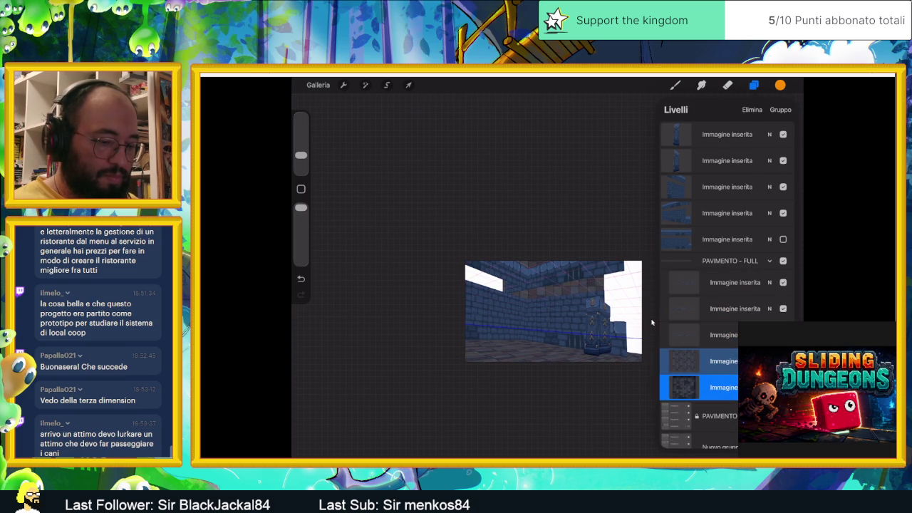
pyautogui.click(752, 109)
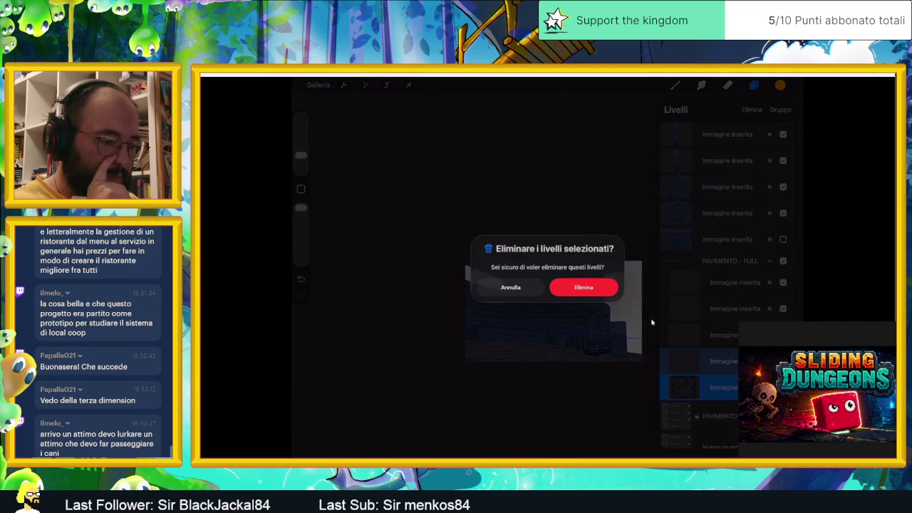
pyautogui.press('Return')
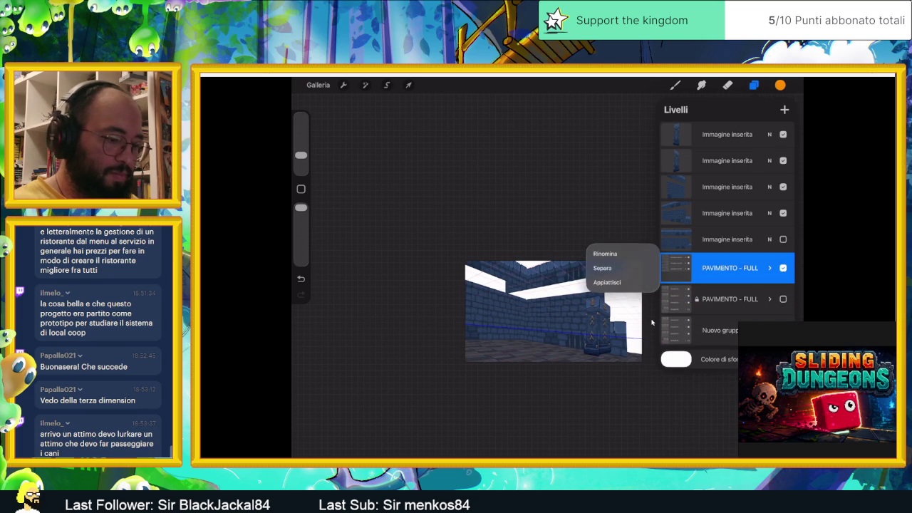
# Flatten the group into one floor layer, check its visibility, and duplicate it
pyautogui.click(607, 282)
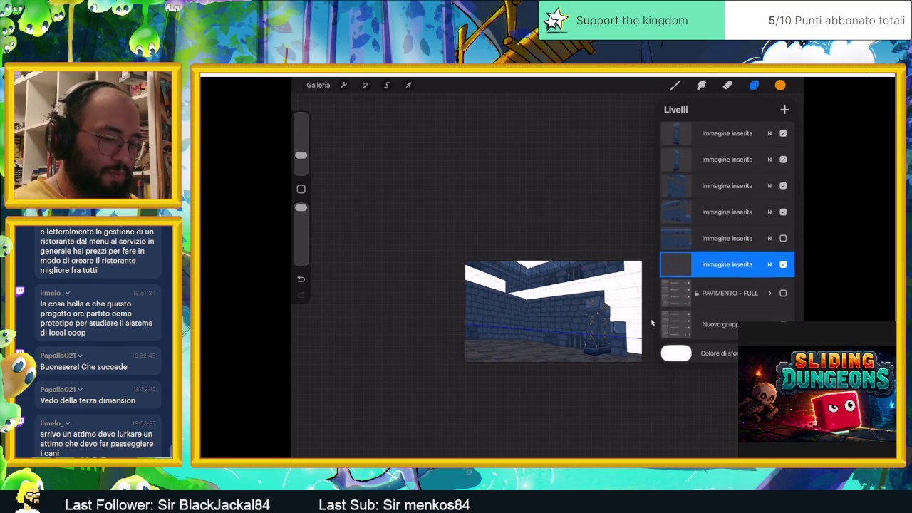
pyautogui.click(783, 265)
pyautogui.click(783, 265)
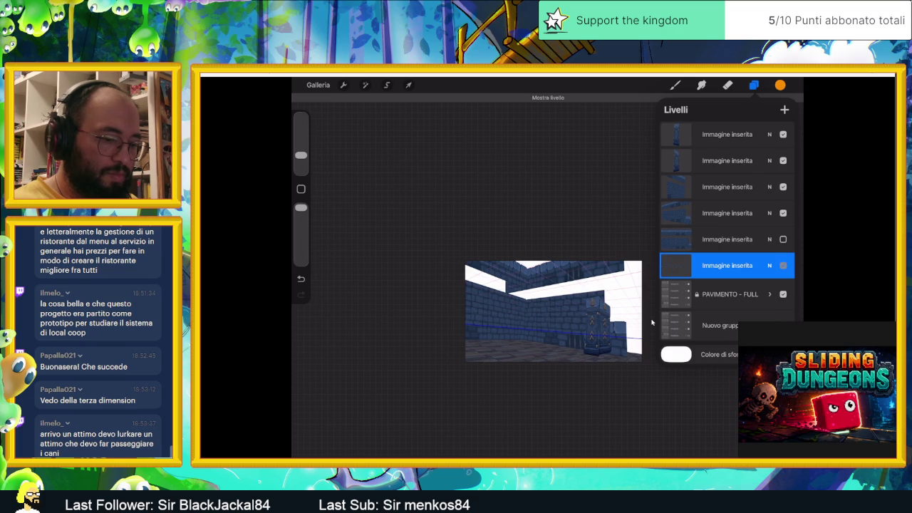
pyautogui.moveTo(755, 265); pyautogui.dragTo(684, 265)
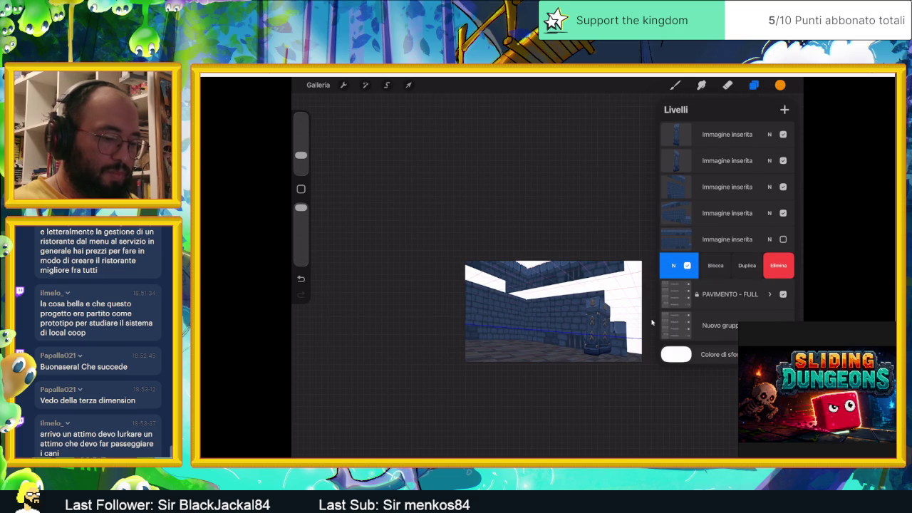
pyautogui.click(747, 265)
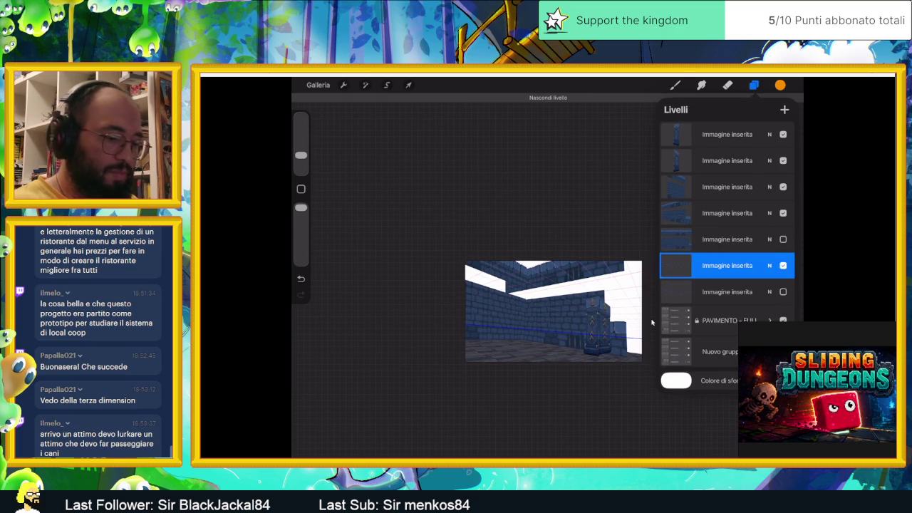
pyautogui.click(727, 265)
pyautogui.click(727, 265)
# Move the copied floor strip up toward the ceiling and skew its top corners outward
pyautogui.press('v')
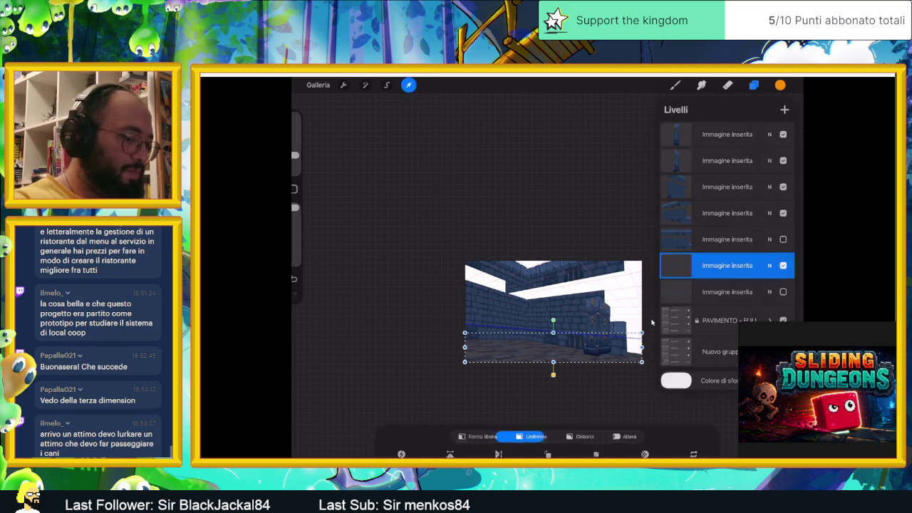
pyautogui.moveTo(552, 346); pyautogui.dragTo(557, 305)
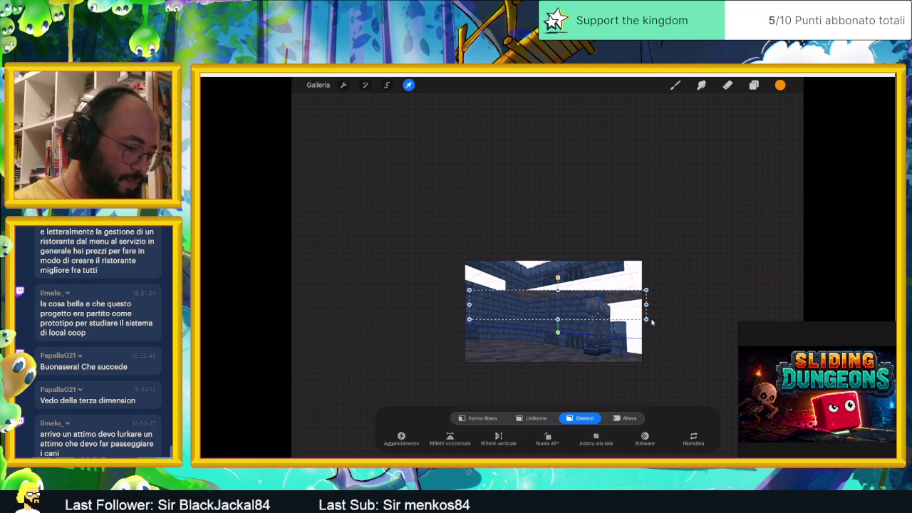
pyautogui.moveTo(557, 304)
pyautogui.mouseDown()
pyautogui.moveTo(561, 282)
pyautogui.moveTo(608, 281)
pyautogui.mouseUp()
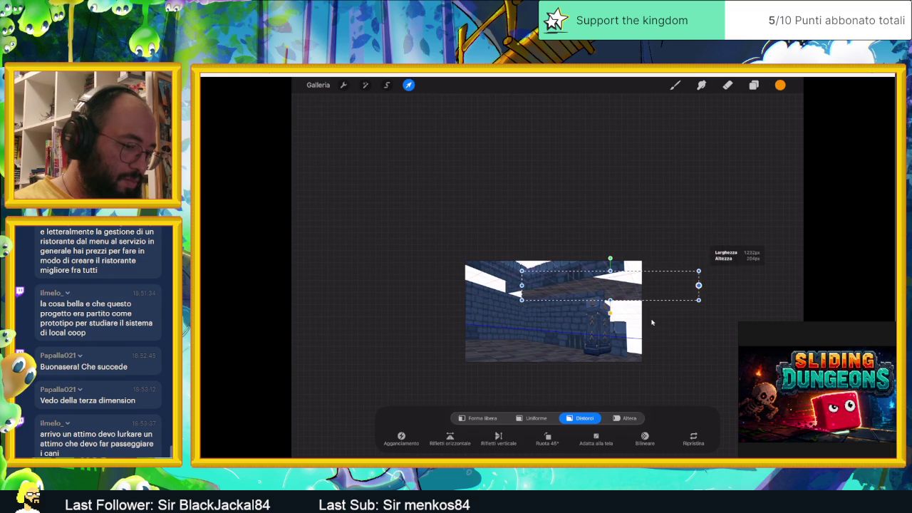
pyautogui.moveTo(698, 271)
pyautogui.mouseDown()
pyautogui.moveTo(661, 230)
pyautogui.moveTo(670, 237)
pyautogui.mouseUp()
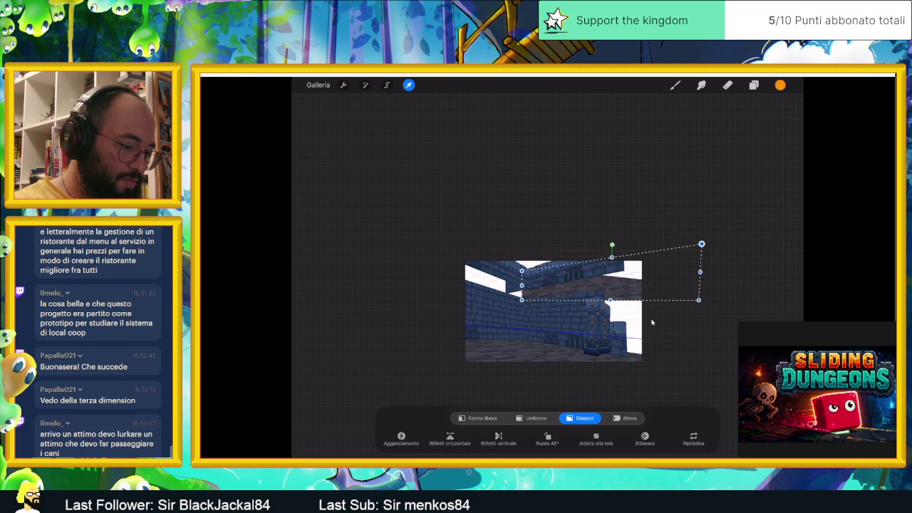
pyautogui.moveTo(521, 271); pyautogui.dragTo(449, 275)
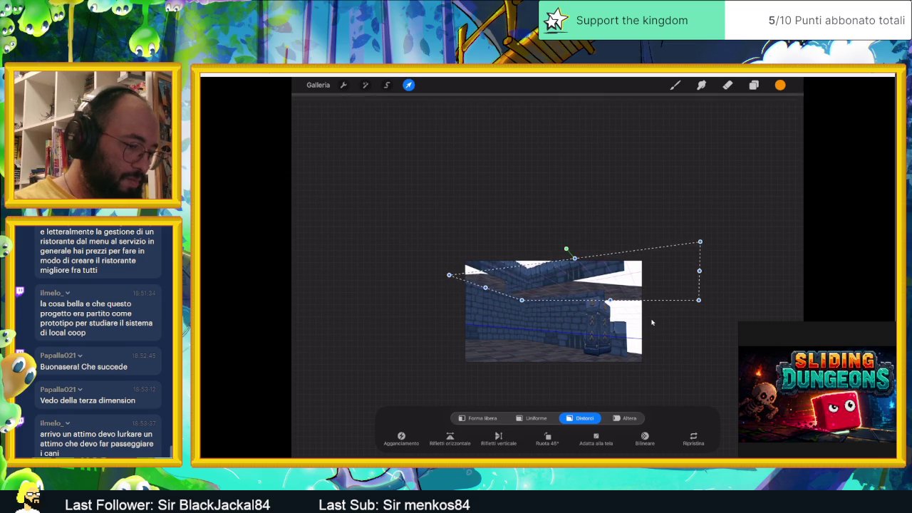
pyautogui.moveTo(700, 243); pyautogui.dragTo(650, 188)
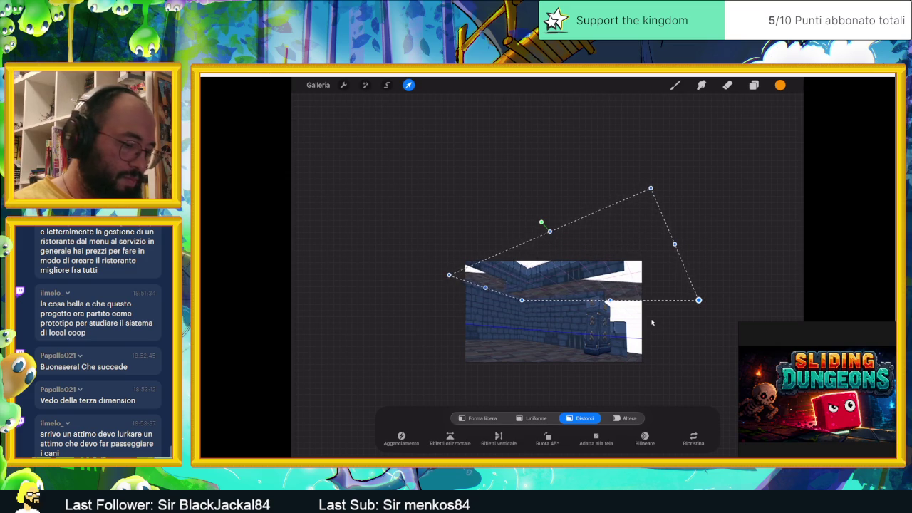
# Stretch the top corners far upward into perspective and apply the distortion
pyautogui.moveTo(698, 300)
pyautogui.mouseDown()
pyautogui.moveTo(685, 271)
pyautogui.moveTo(690, 280)
pyautogui.mouseUp()
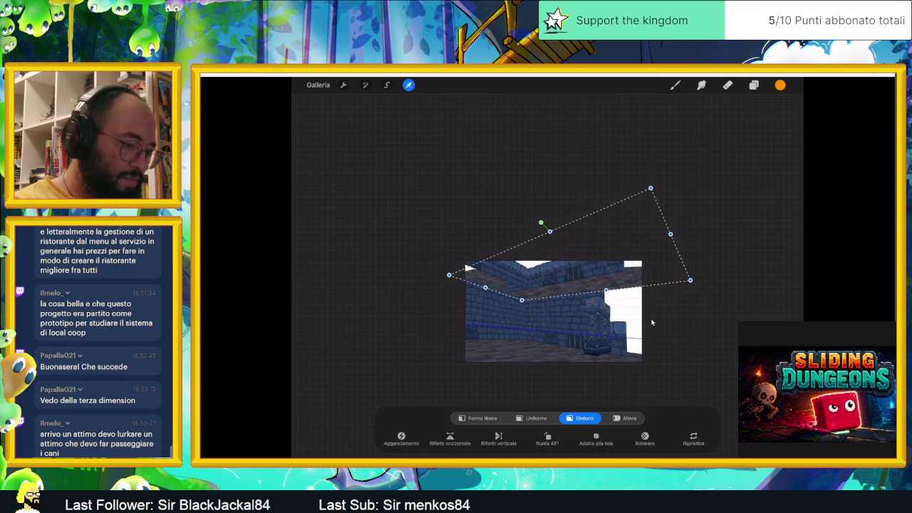
pyautogui.moveTo(650, 188)
pyautogui.mouseDown()
pyautogui.moveTo(665, 142)
pyautogui.moveTo(604, 123)
pyautogui.mouseUp()
pyautogui.moveTo(449, 275); pyautogui.dragTo(411, 264)
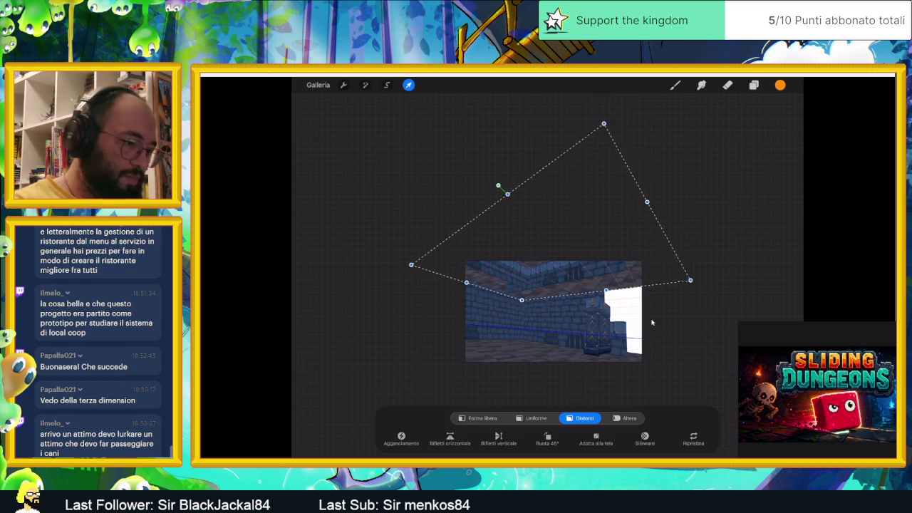
pyautogui.moveTo(604, 124); pyautogui.dragTo(615, 98)
pyautogui.moveTo(689, 280); pyautogui.dragTo(692, 277)
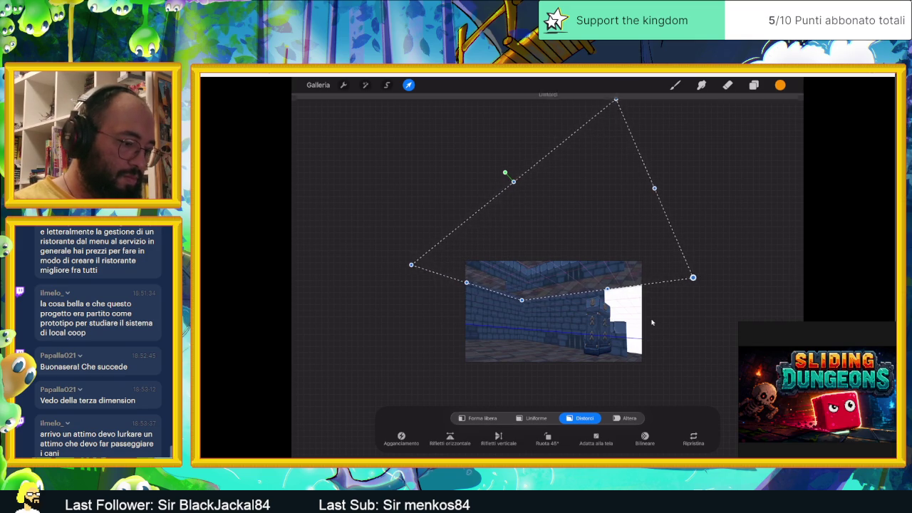
pyautogui.moveTo(616, 100); pyautogui.dragTo(615, 98)
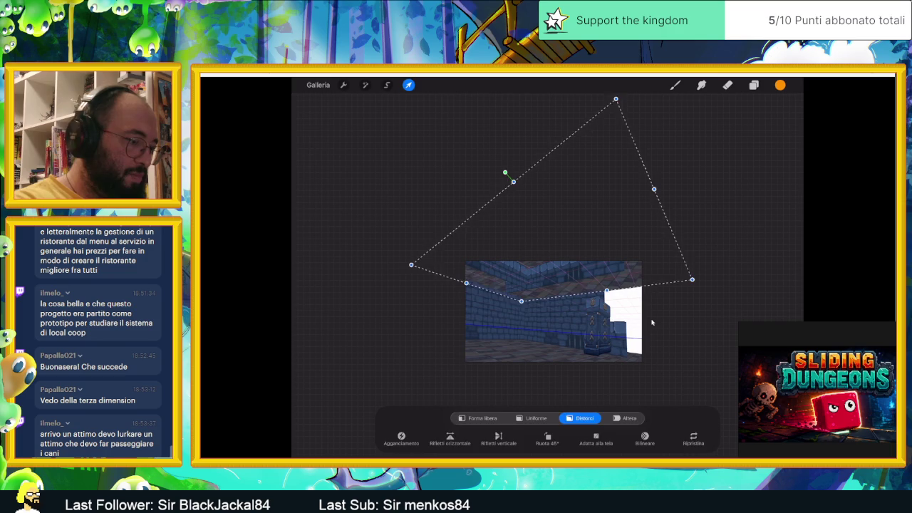
pyautogui.press('e')
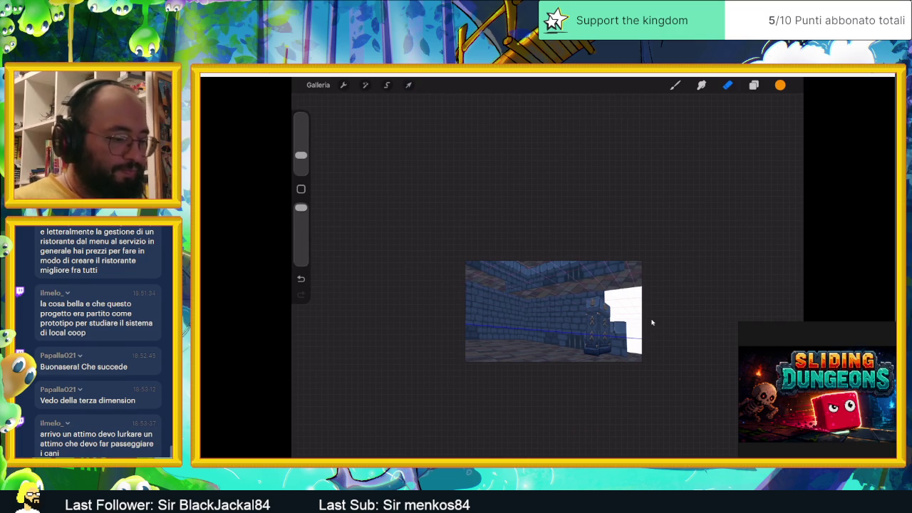
pyautogui.press('l')
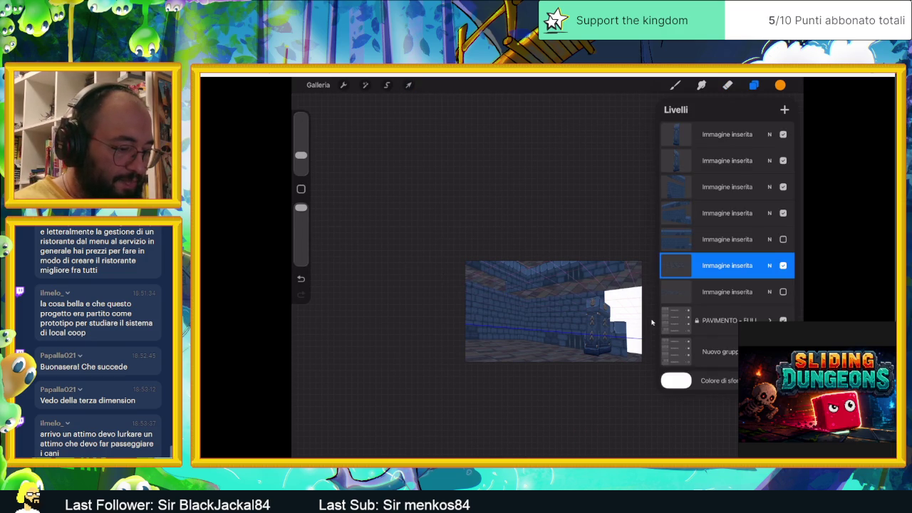
# Delete the distorted Immagine inserita layer from the layer stack
pyautogui.moveTo(741, 265); pyautogui.dragTo(677, 264)
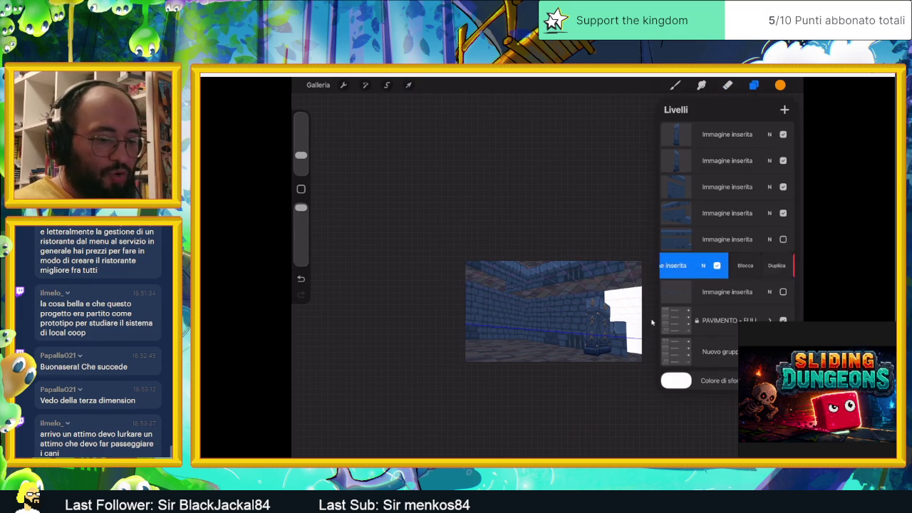
pyautogui.click(775, 265)
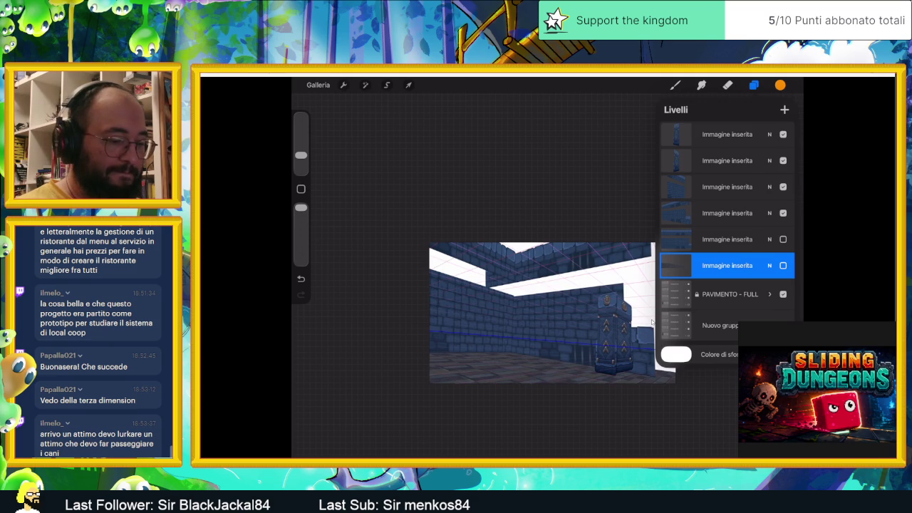
# Duplicate a PAVIMENTO floor layer inside the PAVIMENTO - FULL group
pyautogui.click(719, 325)
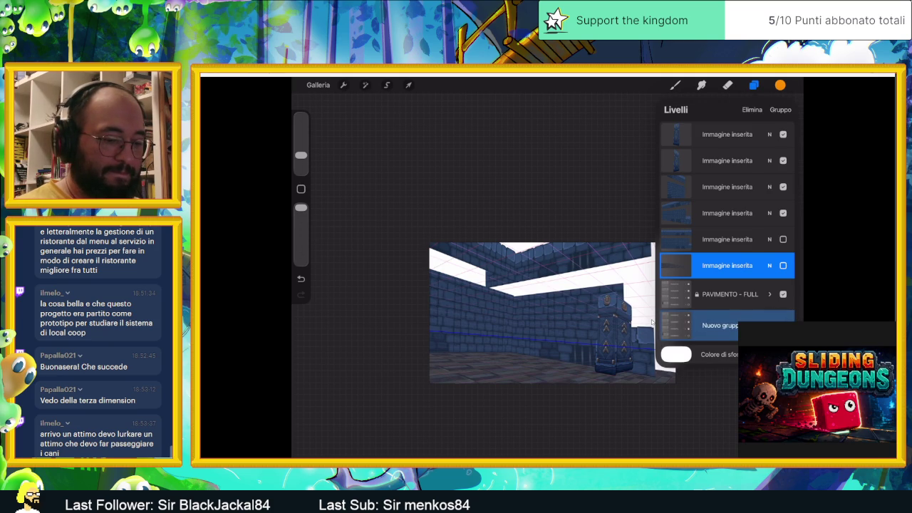
pyautogui.click(769, 318)
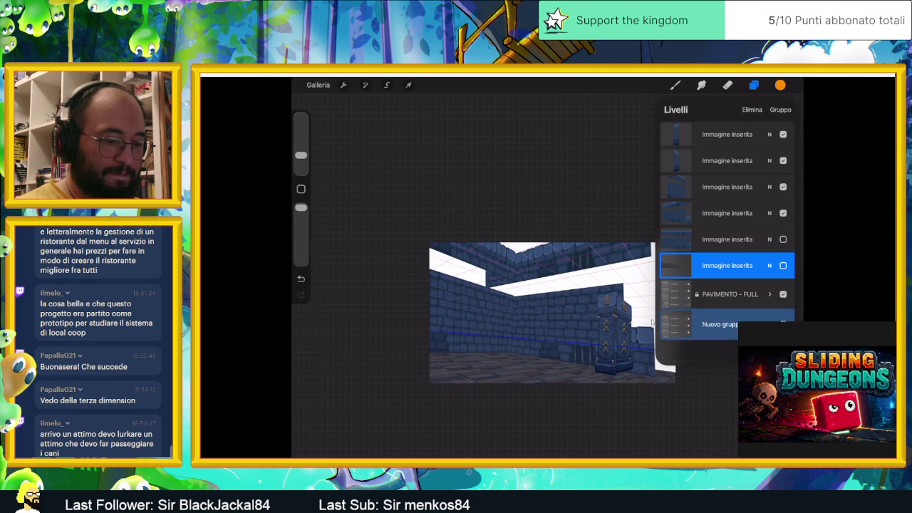
pyautogui.click(769, 293)
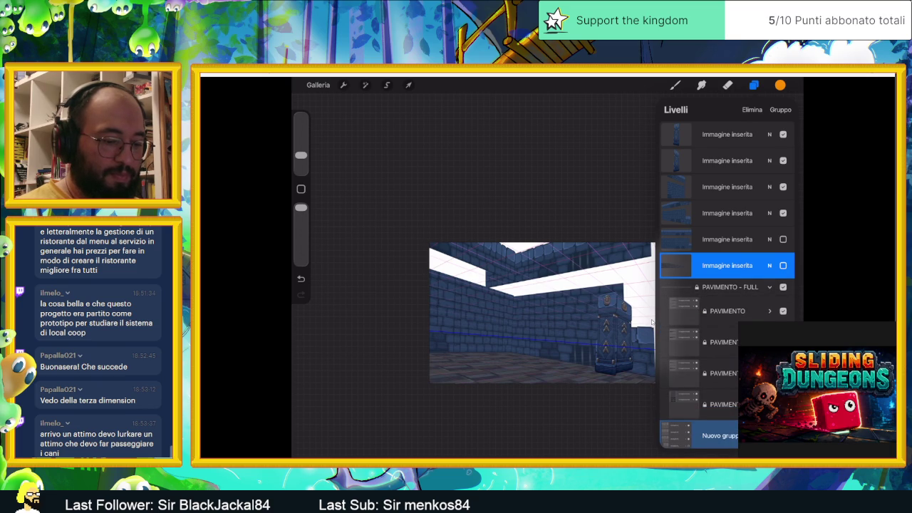
pyautogui.click(698, 404)
pyautogui.moveTo(719, 404); pyautogui.dragTo(684, 404)
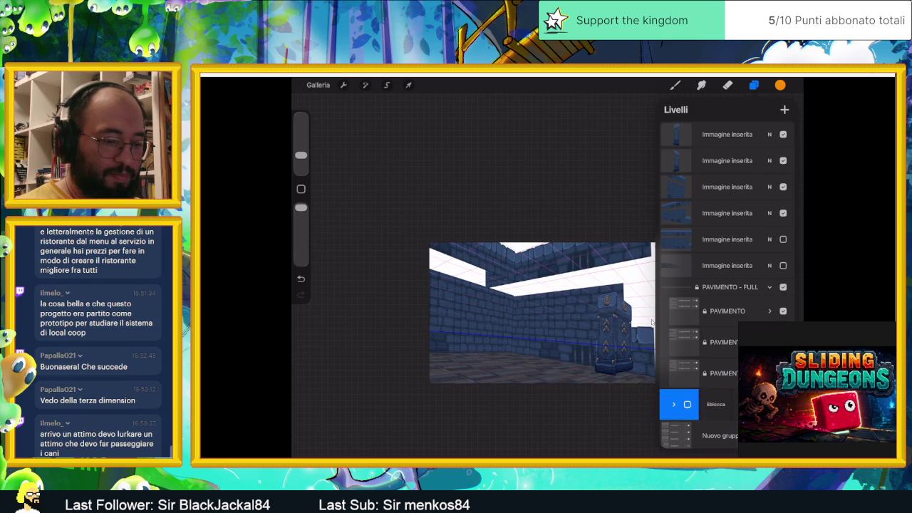
pyautogui.click(676, 404)
# Move the PAVIMENTO copy above the PAVIMENTO - FULL group and make it visible
pyautogui.scroll(-2, 727, 285)
pyautogui.scroll(2, 727, 284)
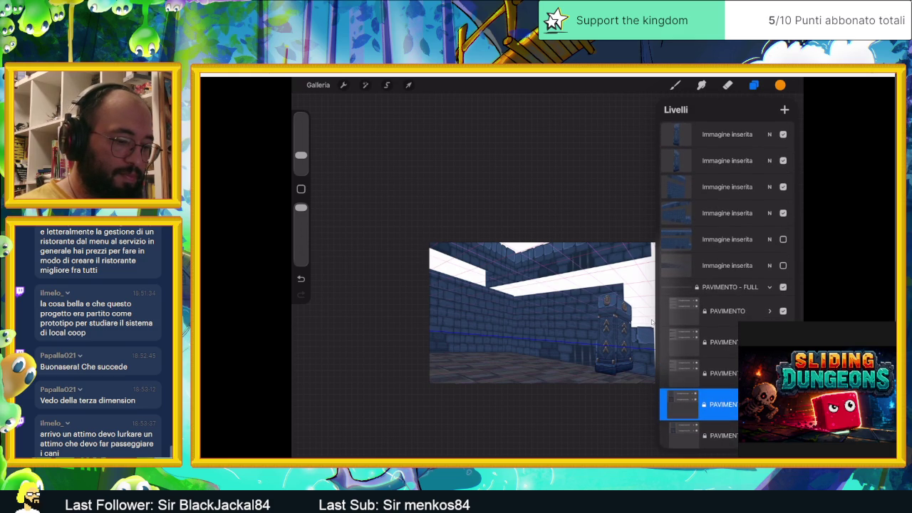
pyautogui.click(698, 404)
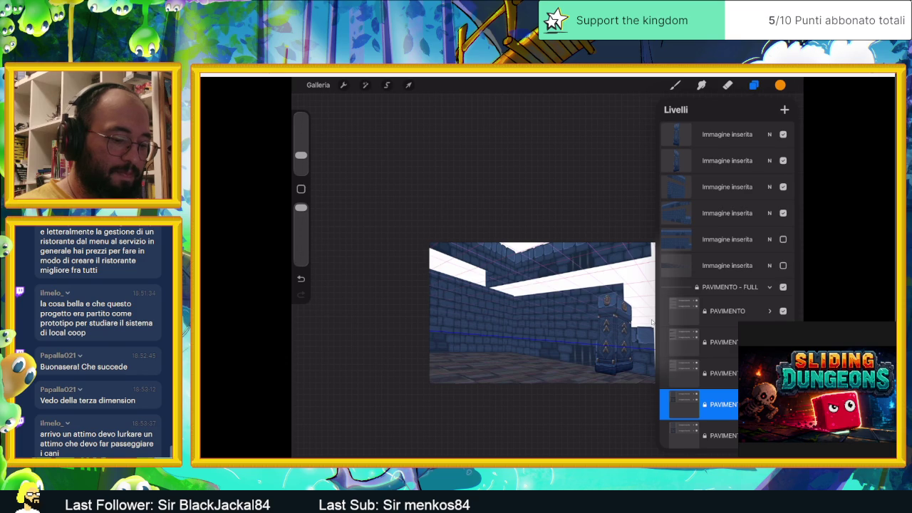
pyautogui.scroll(-1, 727, 284)
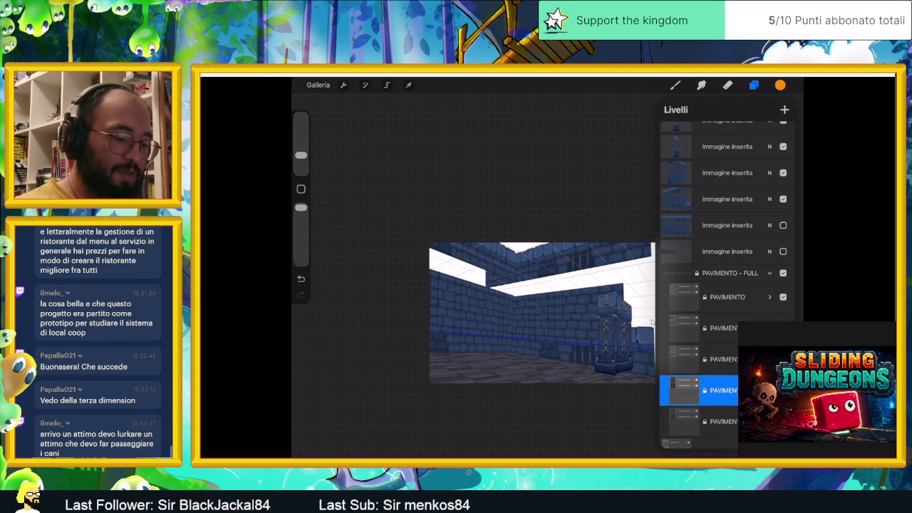
pyautogui.moveTo(698, 390); pyautogui.dragTo(731, 268)
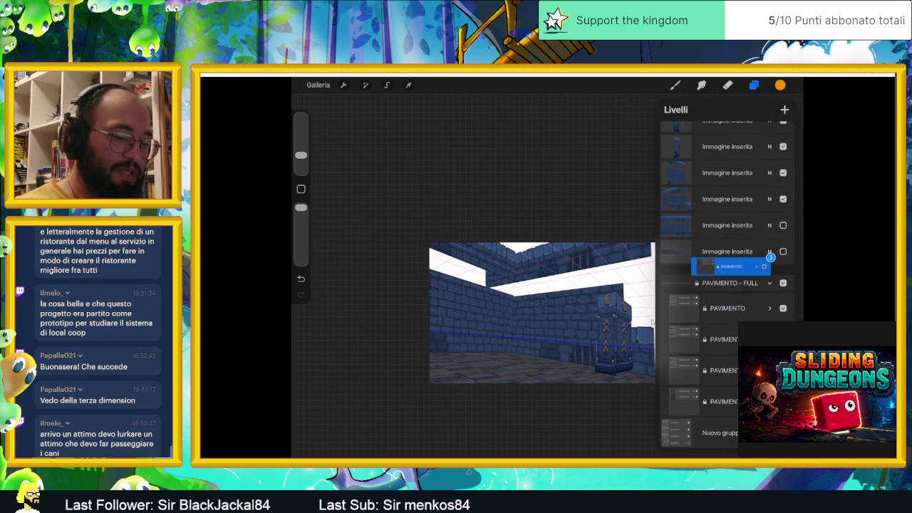
pyautogui.moveTo(730, 269); pyautogui.dragTo(723, 279)
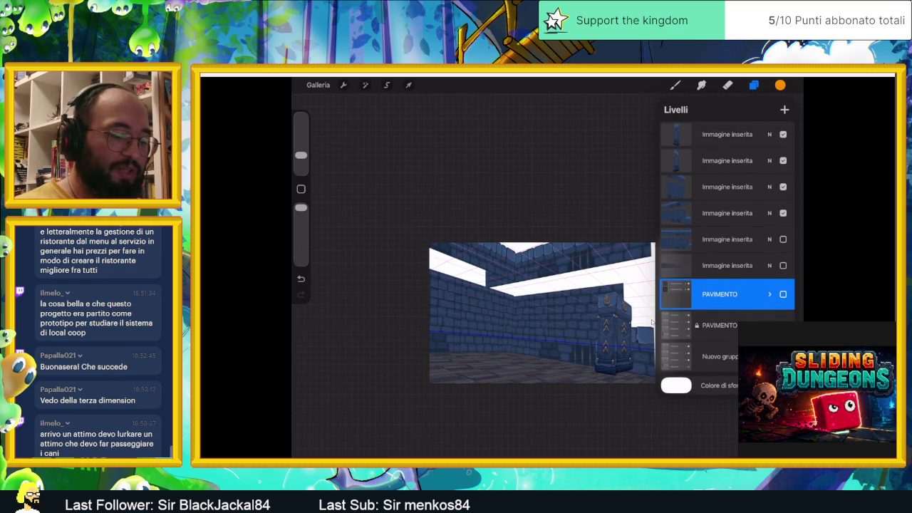
pyautogui.click(783, 294)
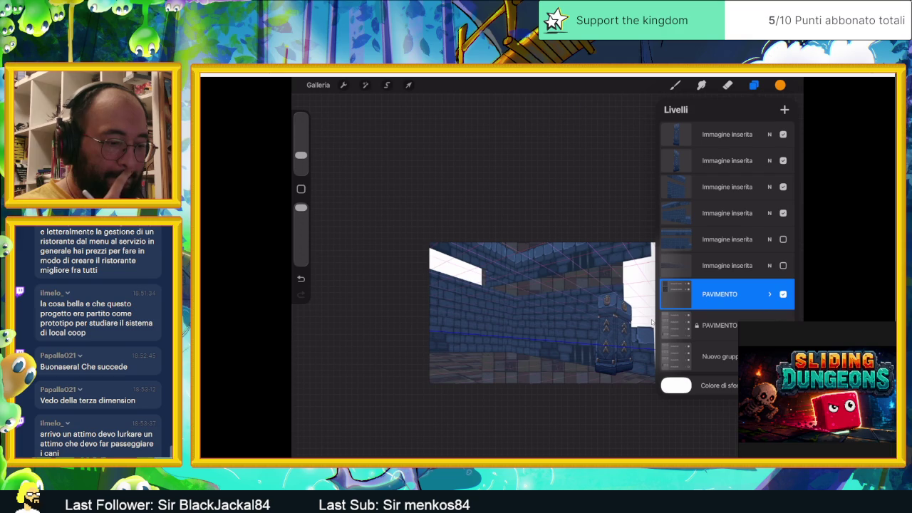
pyautogui.press('v')
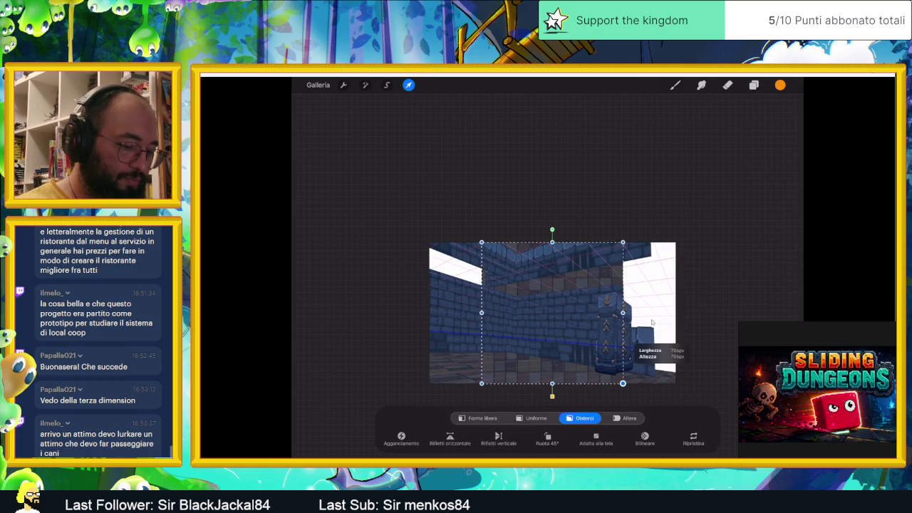
# Distort the PAVIMENTO copy, pulling both bottom corners up into a receding ceiling plane
pyautogui.moveTo(622, 383)
pyautogui.mouseDown()
pyautogui.moveTo(689, 308)
pyautogui.moveTo(678, 322)
pyautogui.mouseUp()
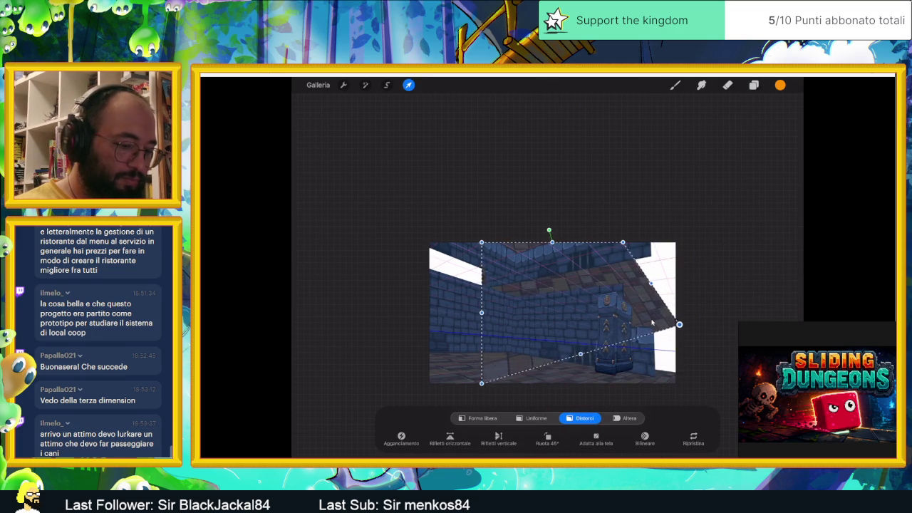
pyautogui.moveTo(481, 384)
pyautogui.mouseDown()
pyautogui.moveTo(531, 311)
pyautogui.moveTo(535, 332)
pyautogui.mouseUp()
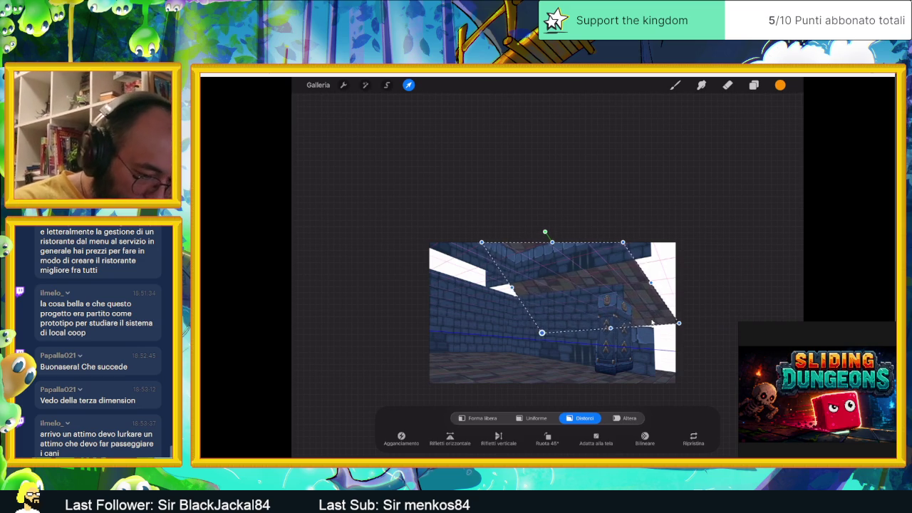
pyautogui.moveTo(535, 333); pyautogui.dragTo(544, 320)
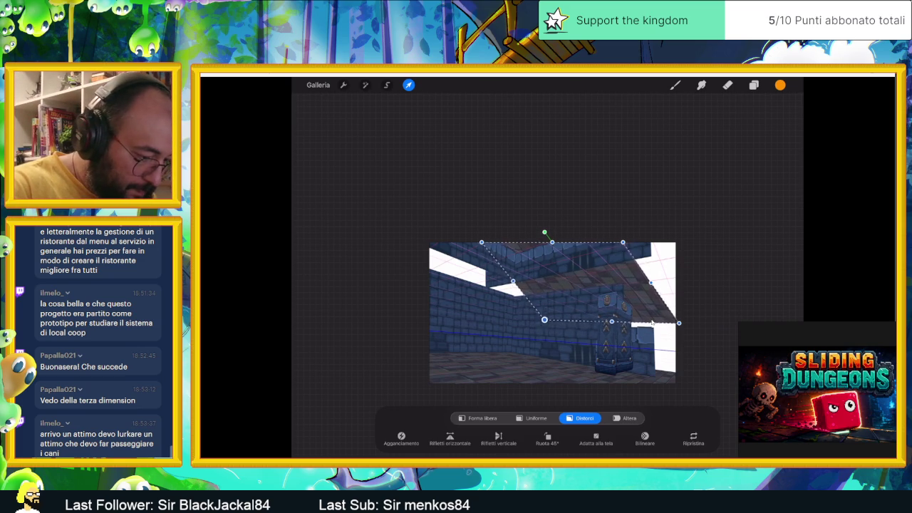